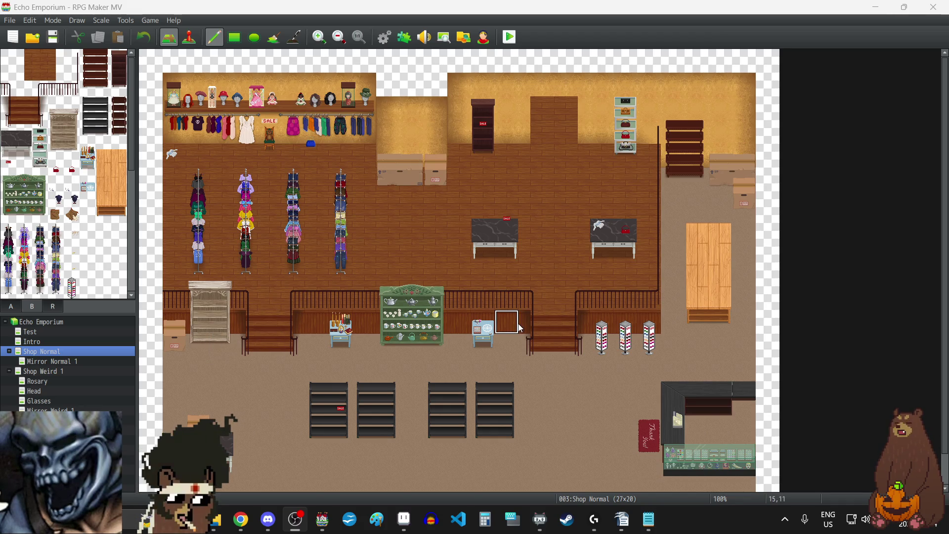
Scroll down the map list to reach the Shop Normal store map.
scroll(518, 323, "down", 1)
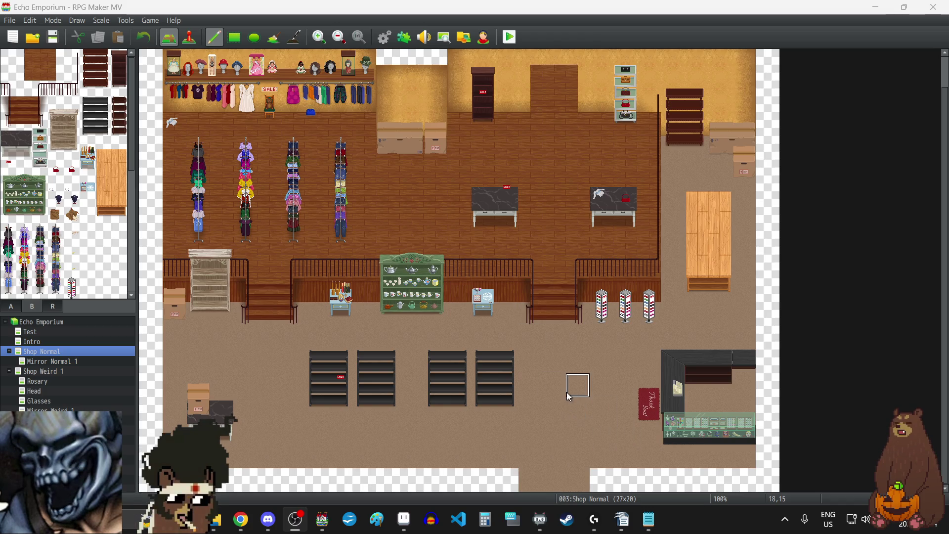
Set the player's starting position on Shop Normal's lower floor at tile 17,16.
left_click(189, 35)
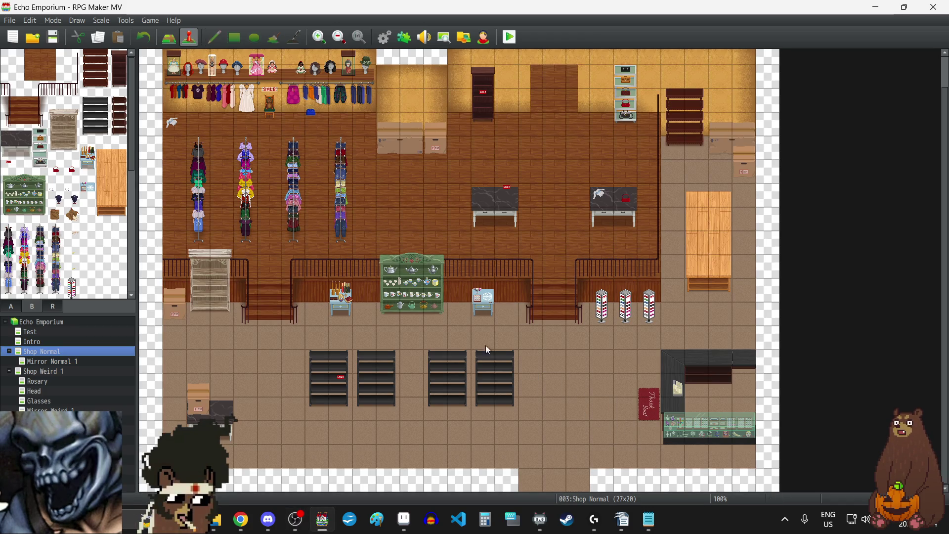
right_click(559, 414)
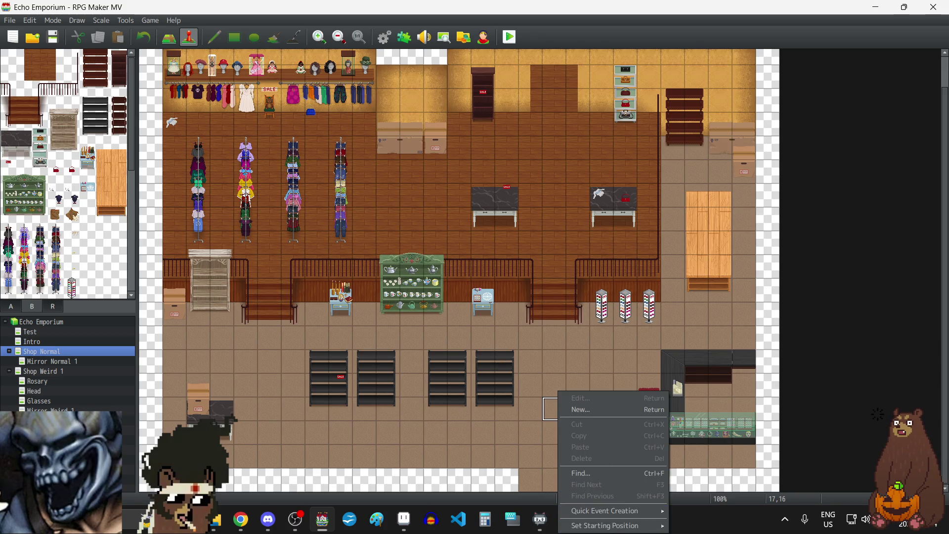
mouse_move(643, 525)
left_click(692, 495)
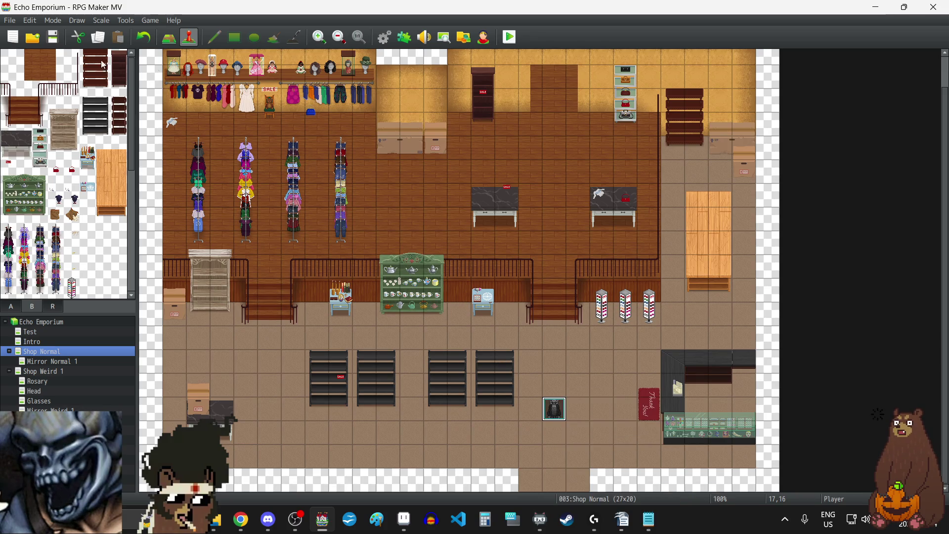
Launch a fullscreen playtest and begin a New Game from the title screen.
left_click(510, 38)
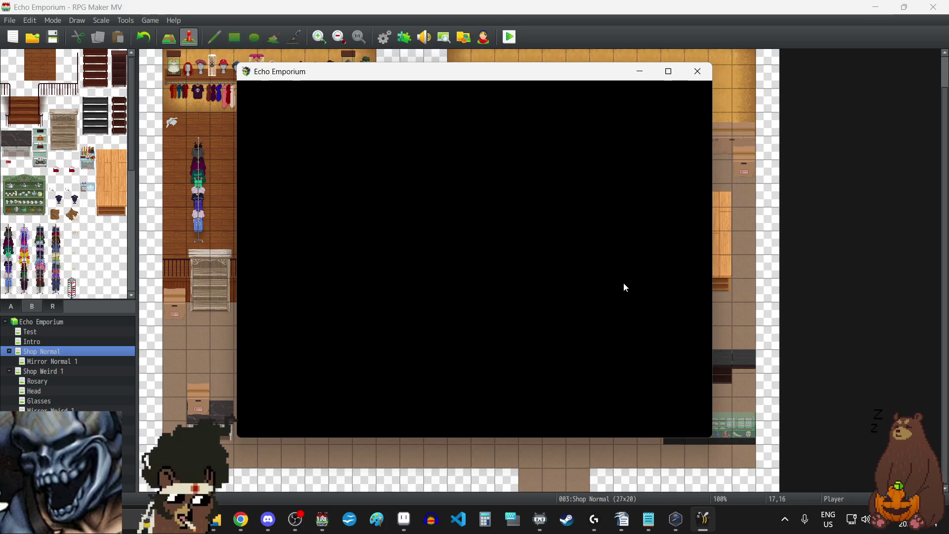
key("F4")
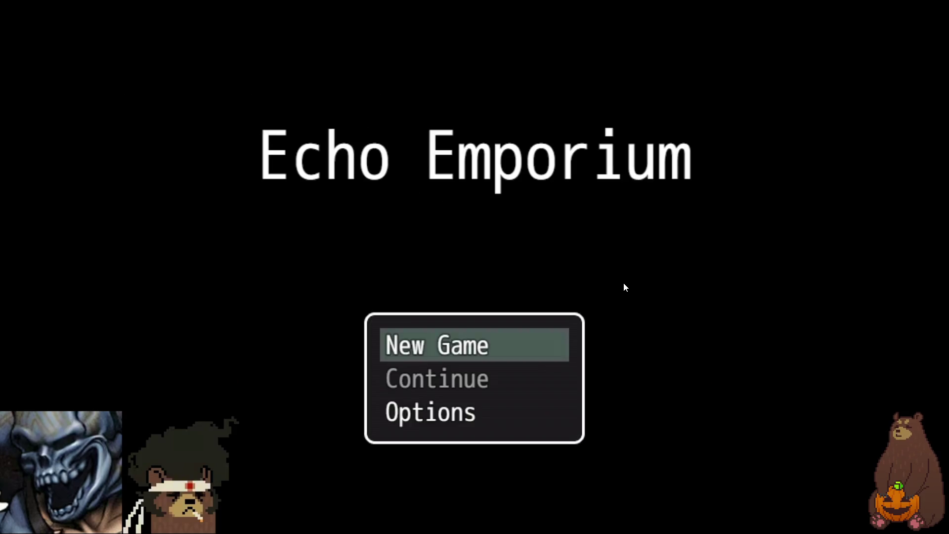
left_click(522, 357)
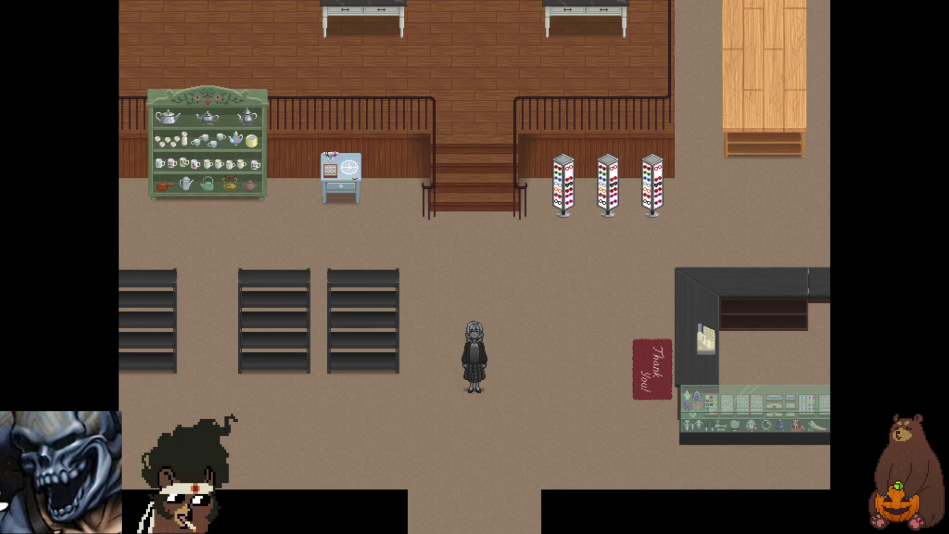
Walk left and right along the shelves, ending on the red Thank You mat.
key("Left")
key("Right")
key("Right")
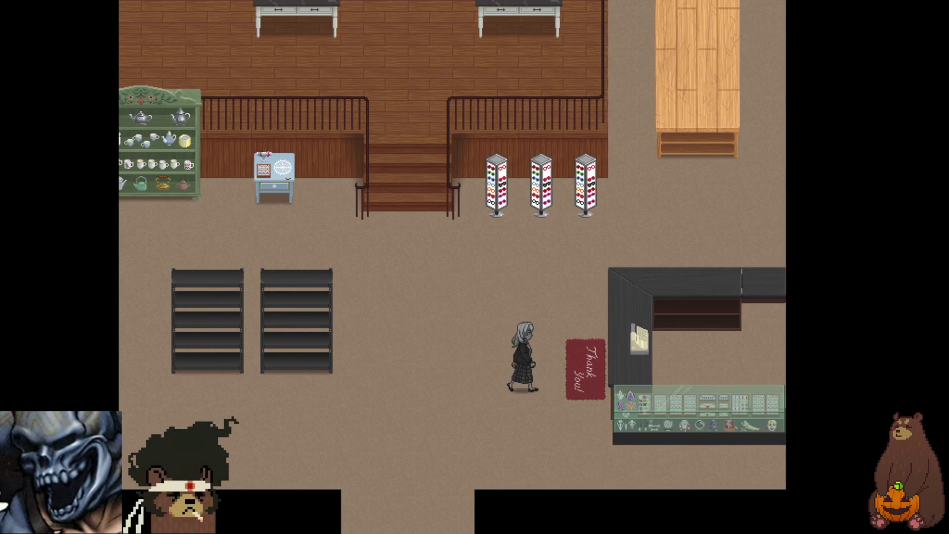
key("Left")
key("Left")
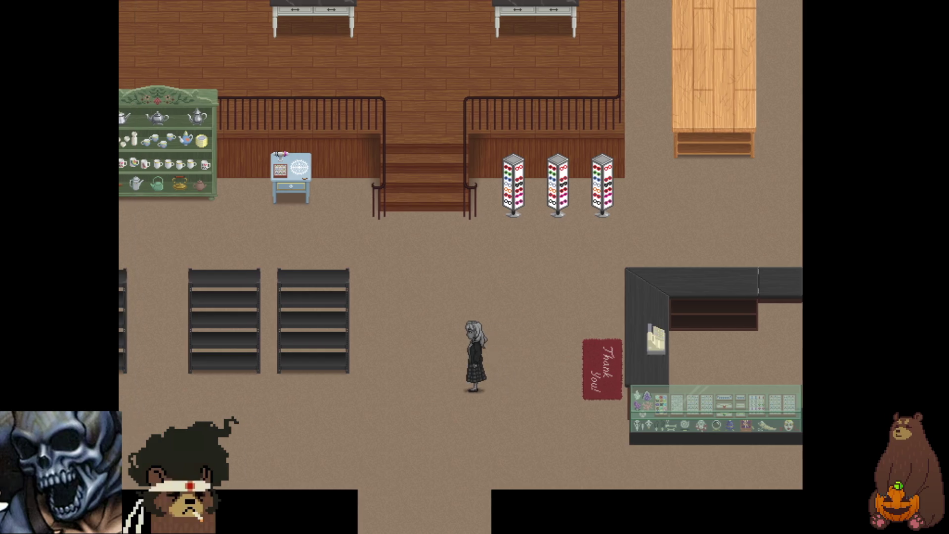
key("Up")
key("Right")
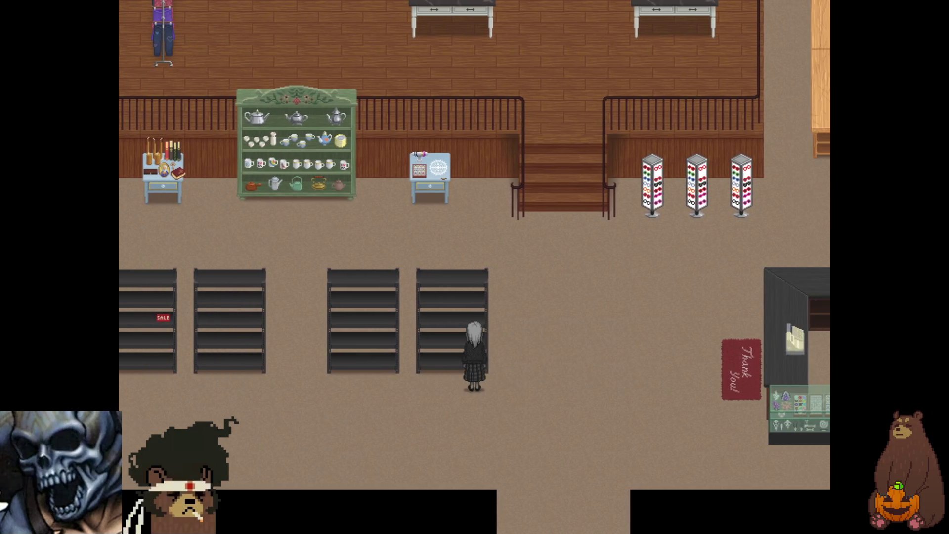
key("Left")
key("Left")
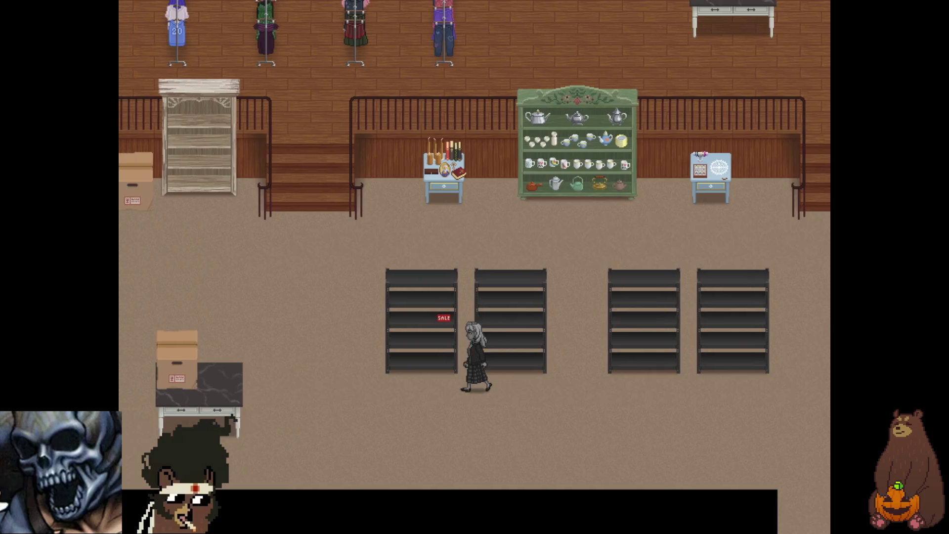
key("Right")
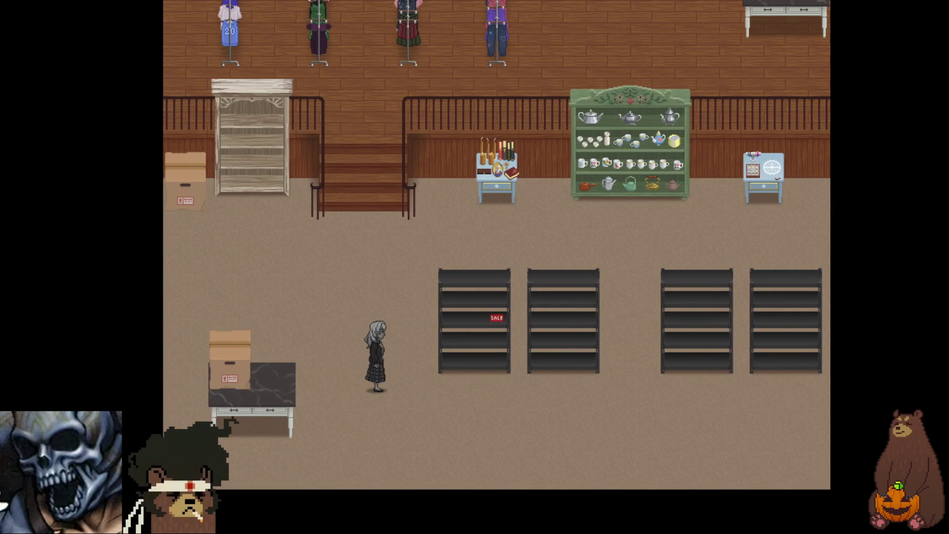
key("Right")
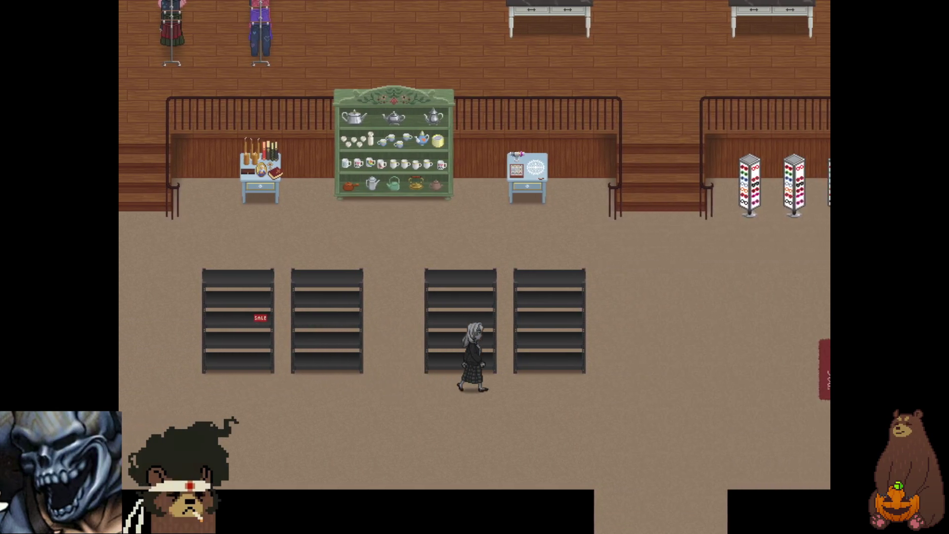
key("Right")
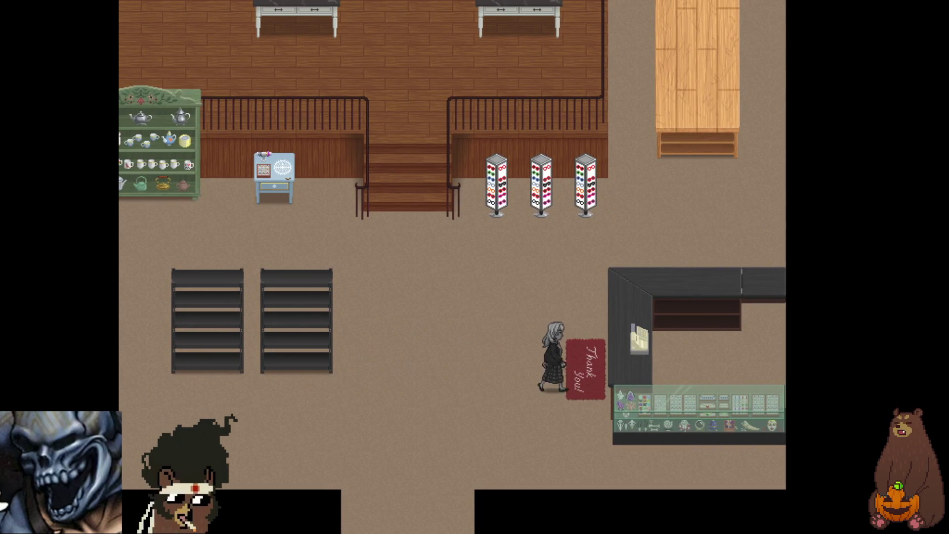
Walk around the checkout counter, then up beside the glasses racks toward the back wall.
key("Up")
key("Down")
key("Right")
key("Left")
key("Down")
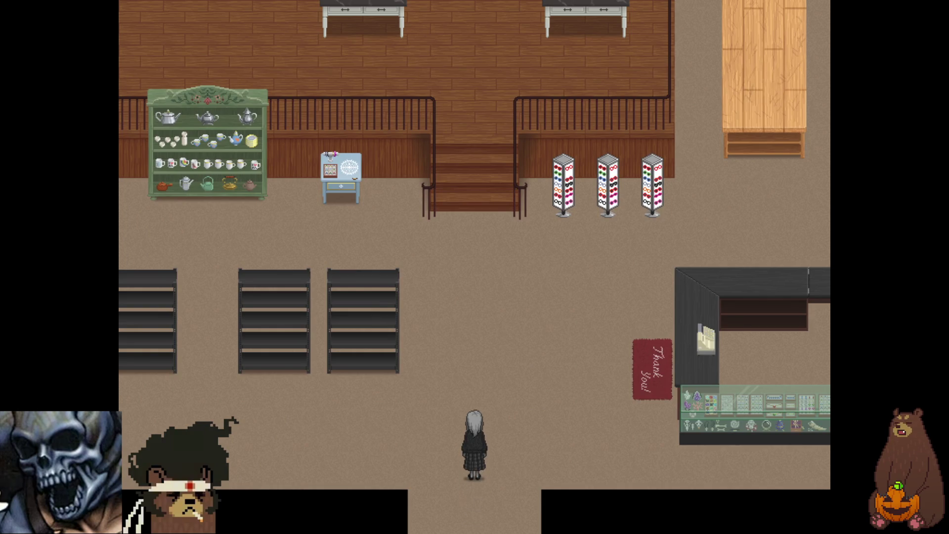
key("Right")
key("Up")
key("Up")
key("Right")
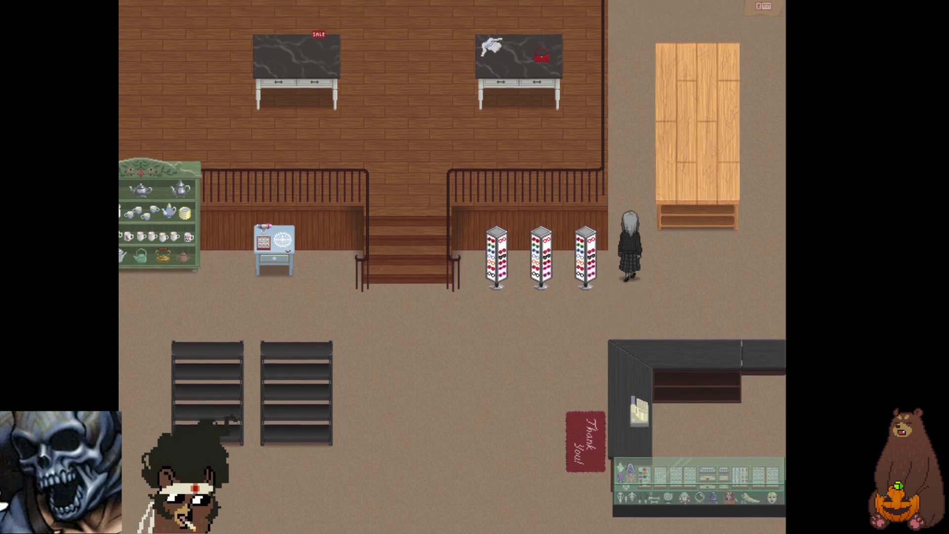
key("Up")
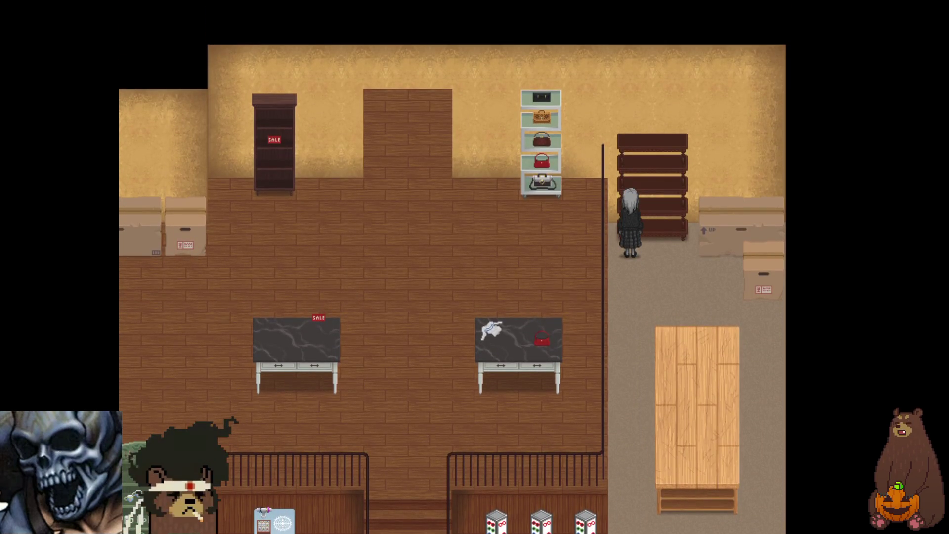
Walk through the back area by the boxes and left past the glasses racks.
key("Right")
key("Down")
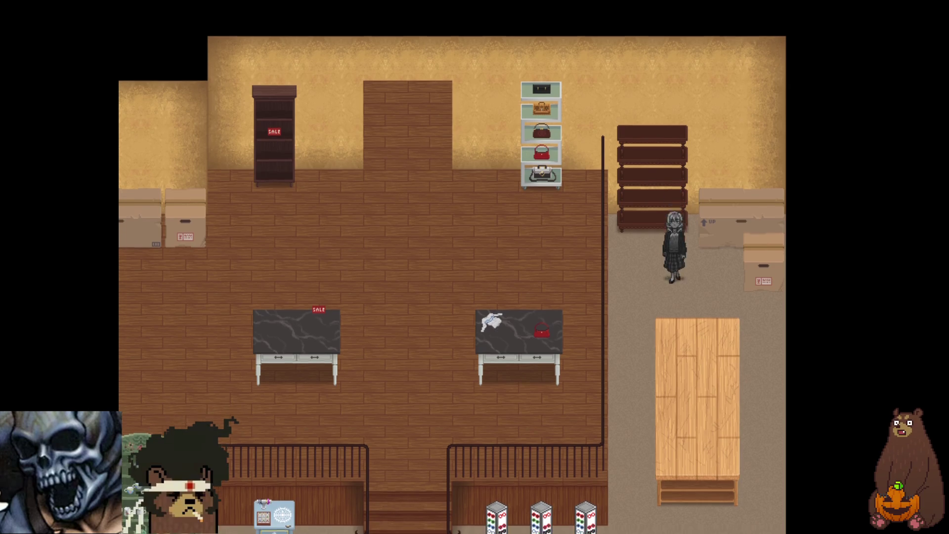
key("Right")
key("Left")
key("Left")
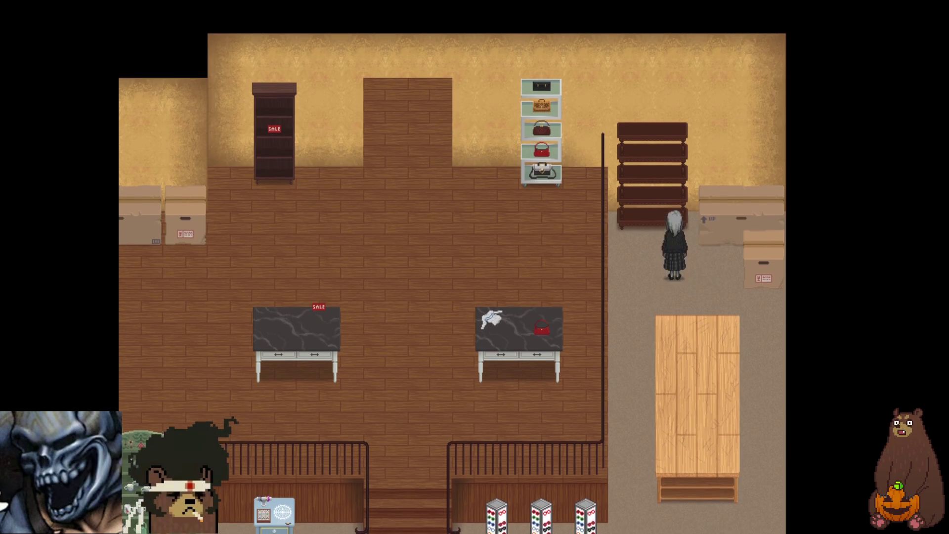
key("Down")
key("Down")
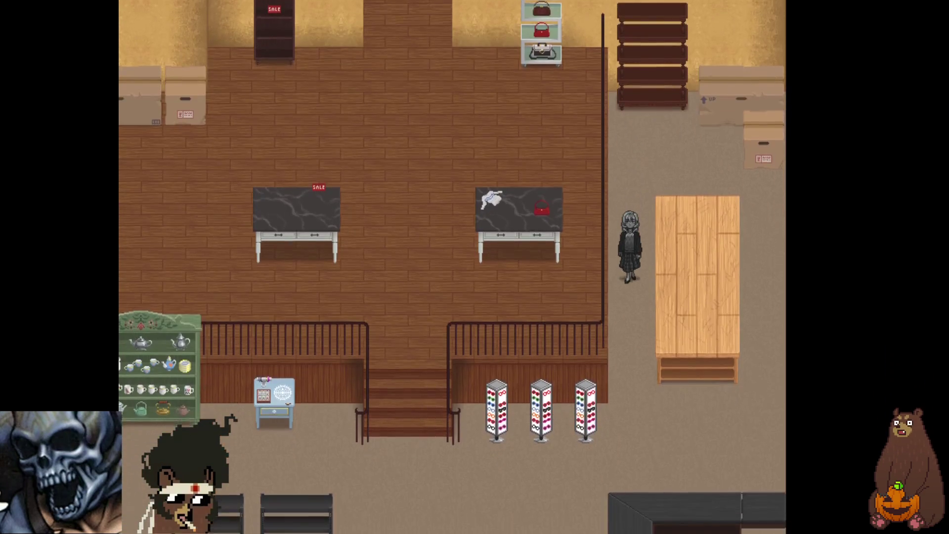
key("Left")
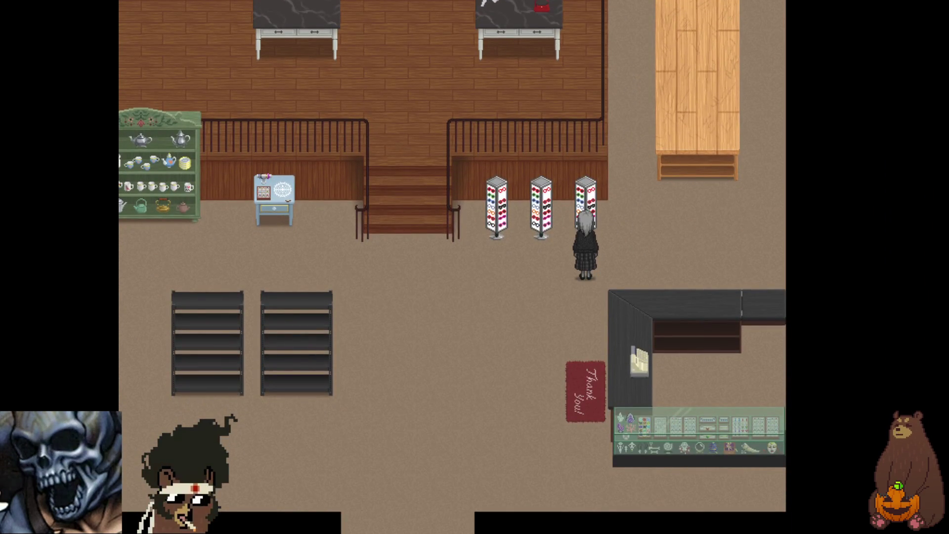
Step down onto the floor and walk left to the shelves below the teapot cabinet.
key("Down")
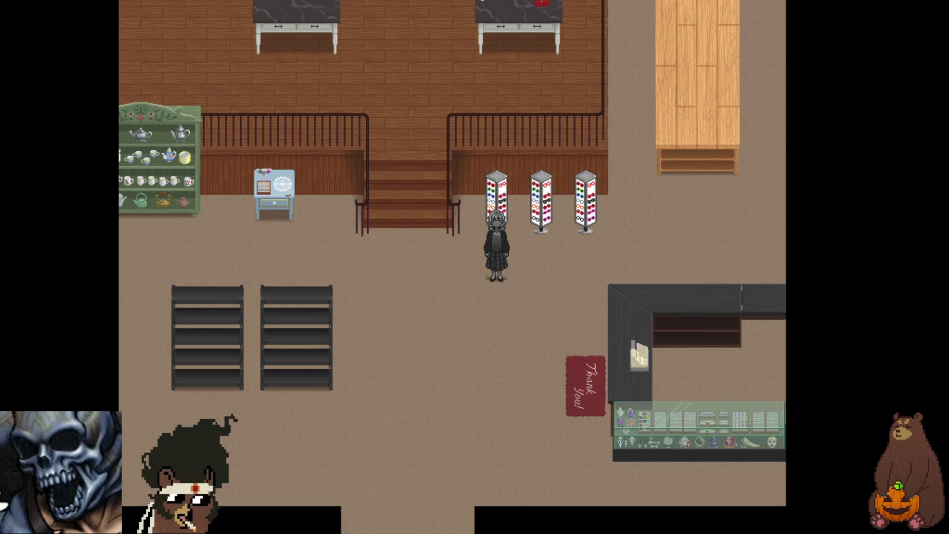
key("Left")
key("Right")
key("Left")
key("Left")
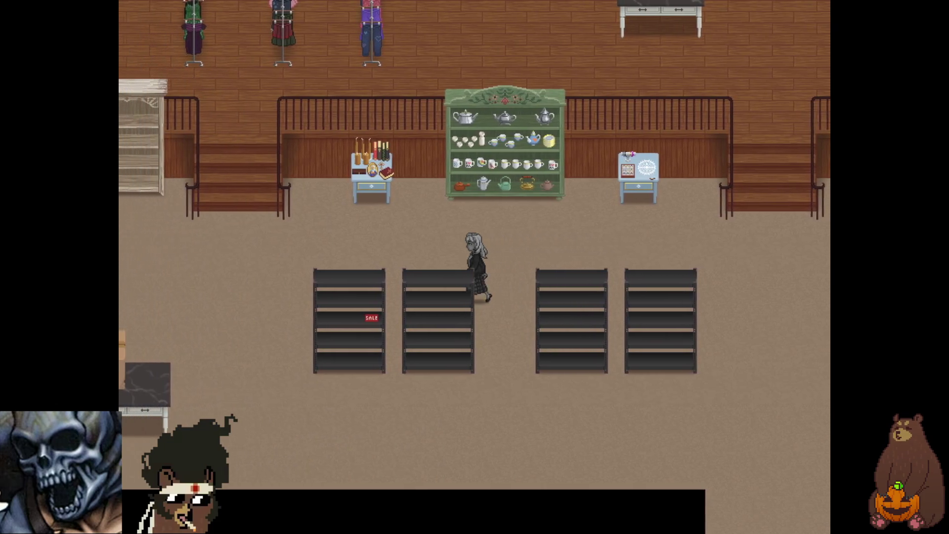
key("Right")
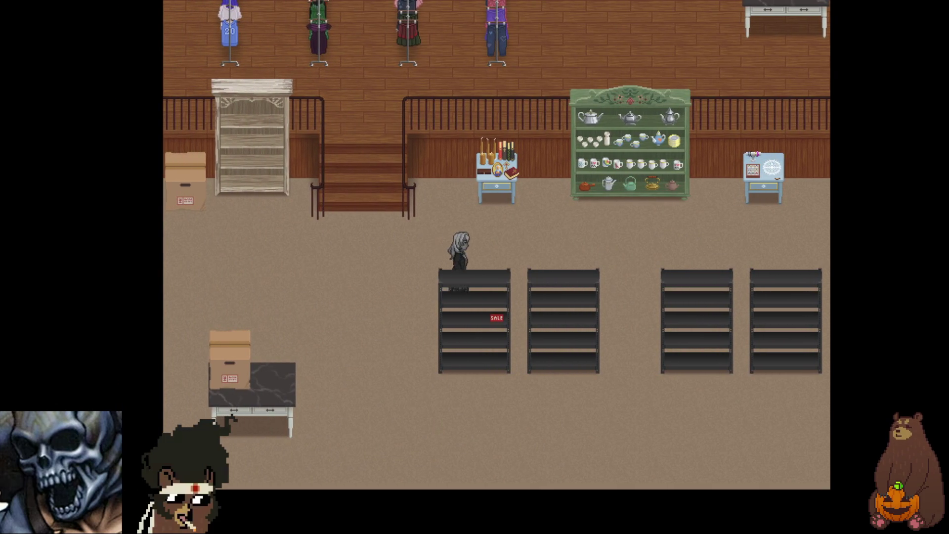
key("Left")
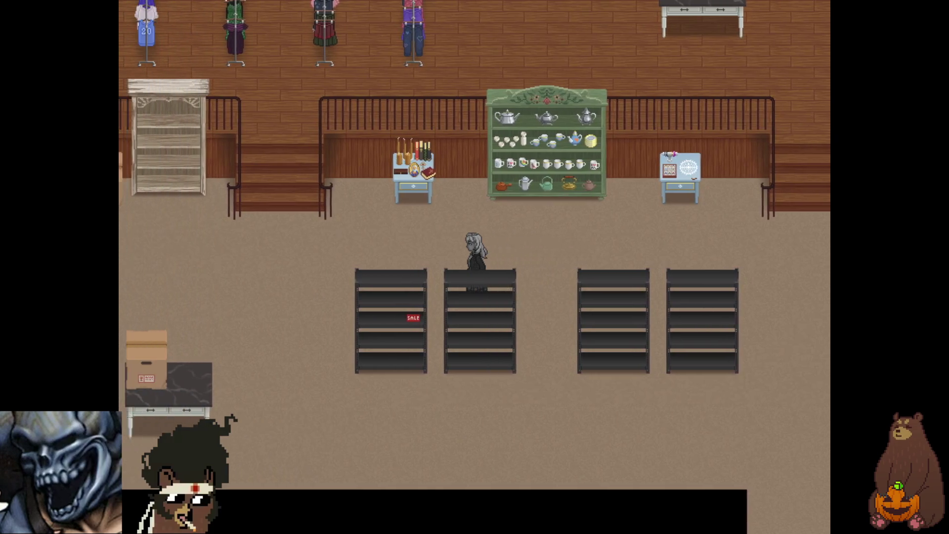
Walk around the cardboard box on the lower floor.
key("Left")
key("Down")
key("Left")
key("Down")
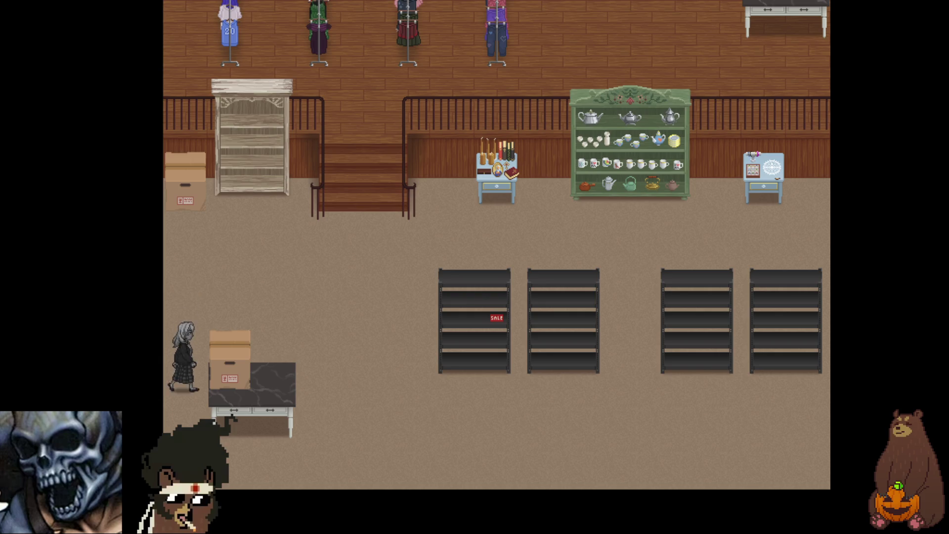
key("Right")
key("Down")
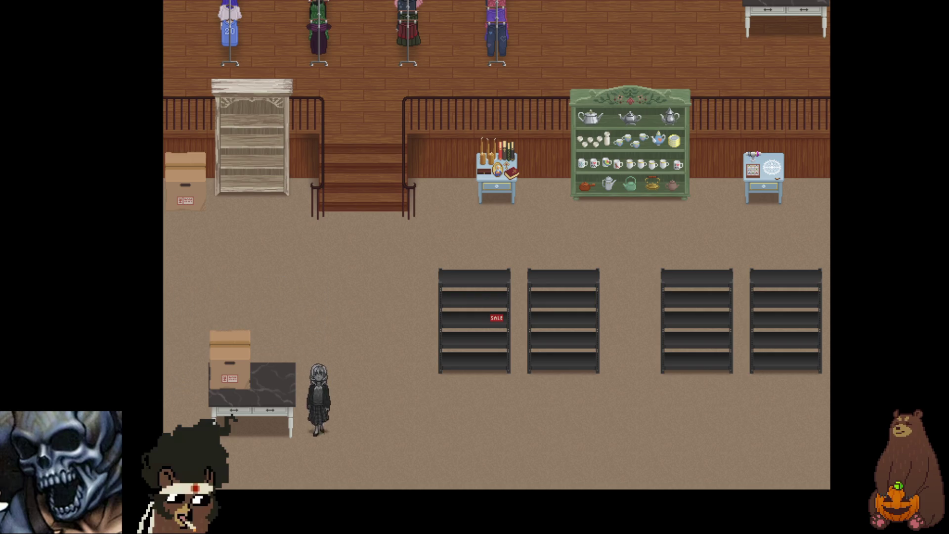
Walk back and forth along and under the table near the boxes.
key("Left")
key("Up")
key("Left")
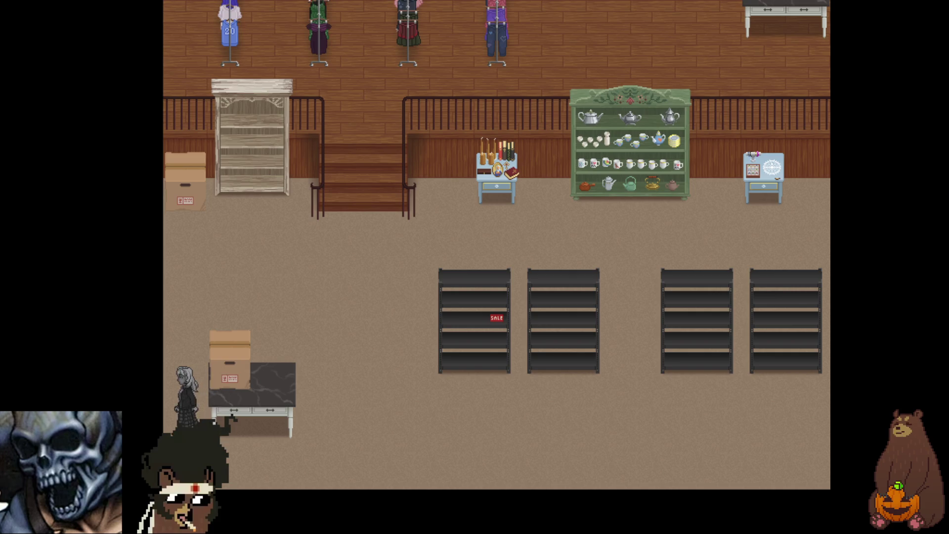
key("Right")
key("Down")
key("Left")
key("Up")
key("Left")
key("Right")
key("Left")
key("Up")
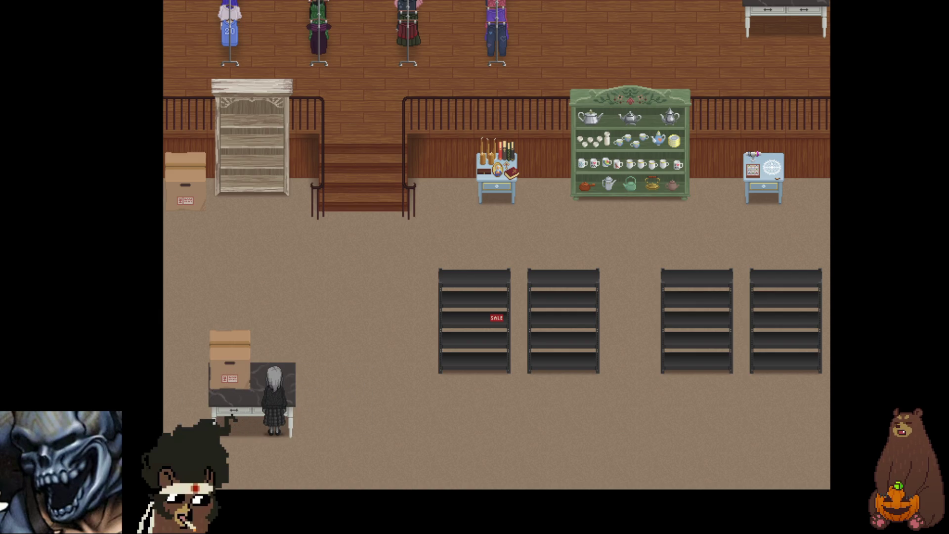
key("Left")
key("Up")
Pace back and forth beside the table, ending facing left.
key("Right")
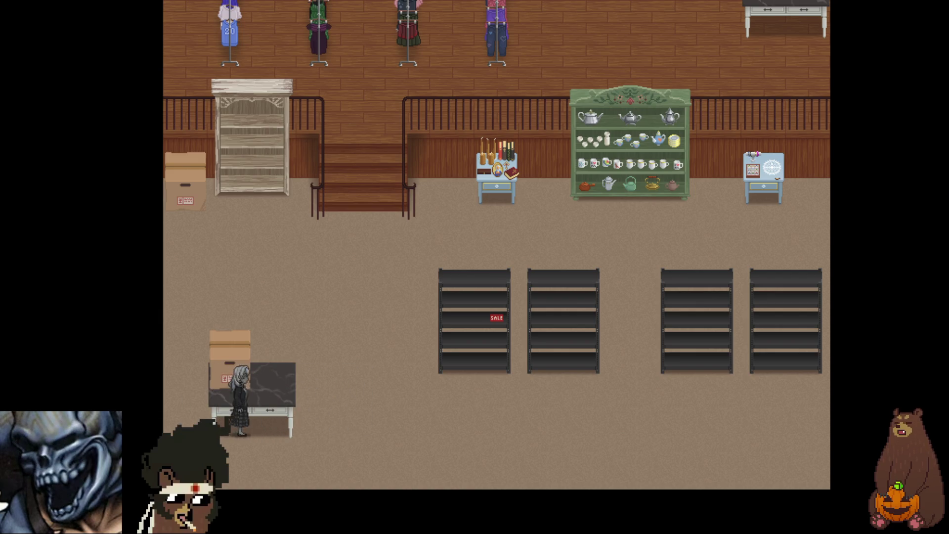
key("Left")
key("Left")
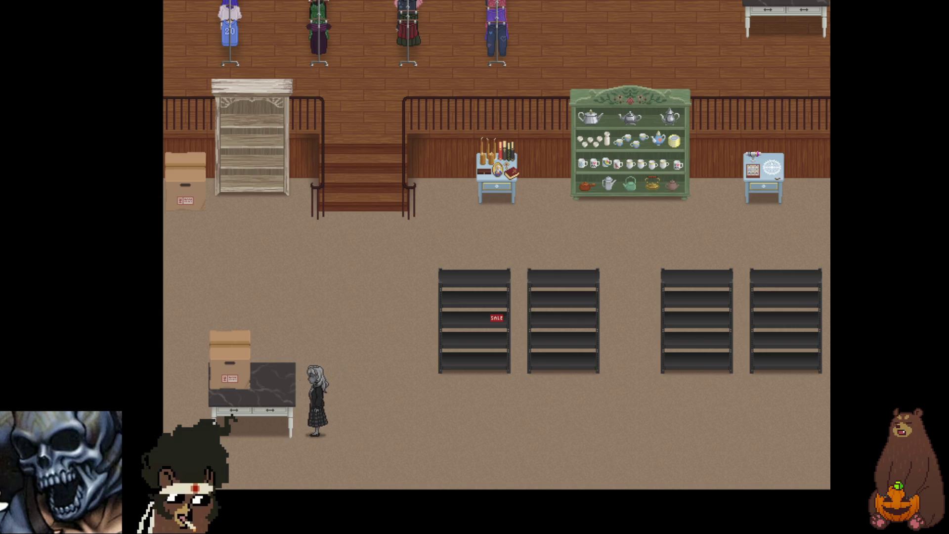
key("Right")
key("Right")
key("Left")
key("Right")
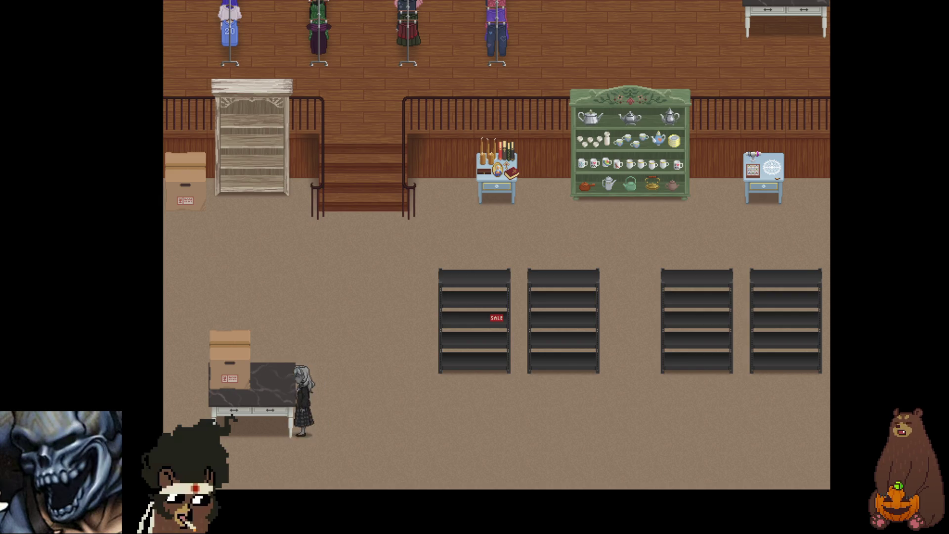
key("Left")
key("Right")
key("Right")
key("Left")
key("Right")
key("Left")
key("Left")
key("Right")
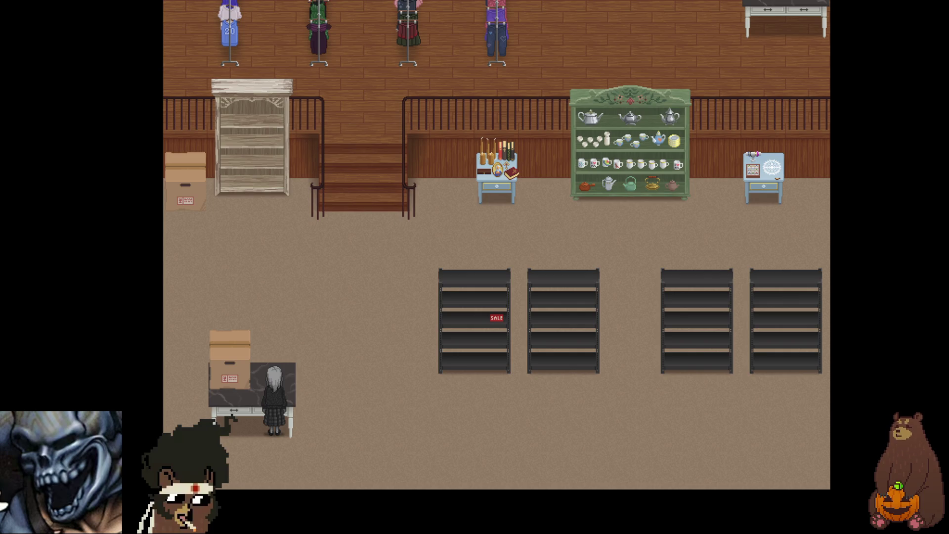
Walk behind the marble table and back out beside it.
key("Left")
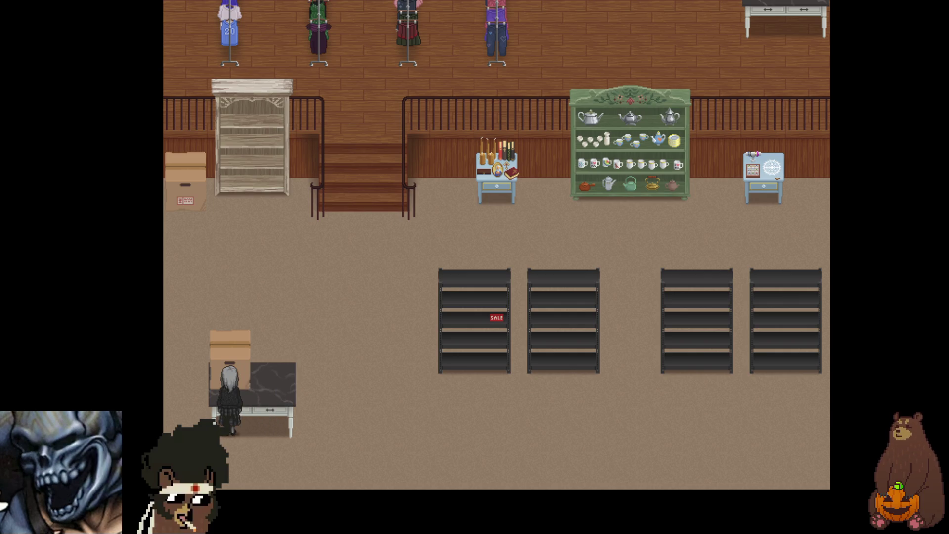
key("Right")
key("Down")
key("Right")
key("Left")
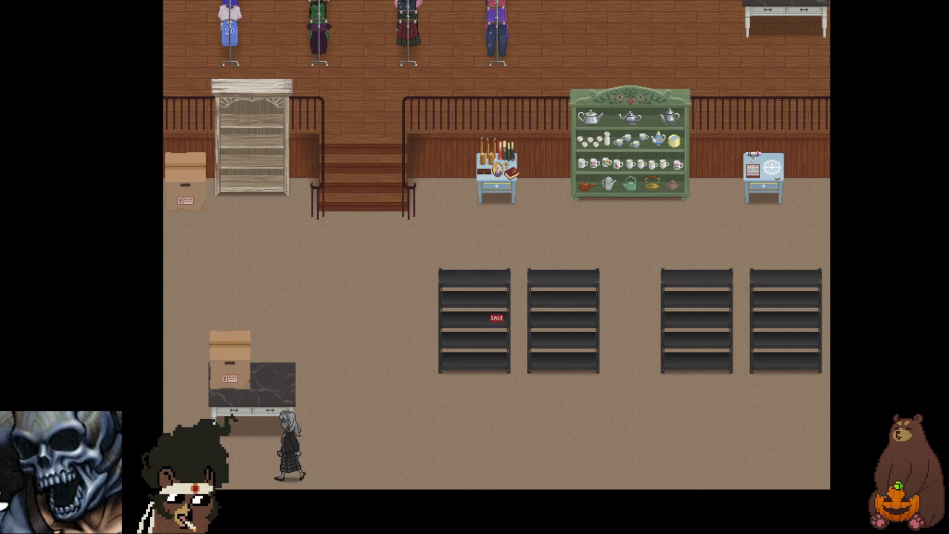
key("Left")
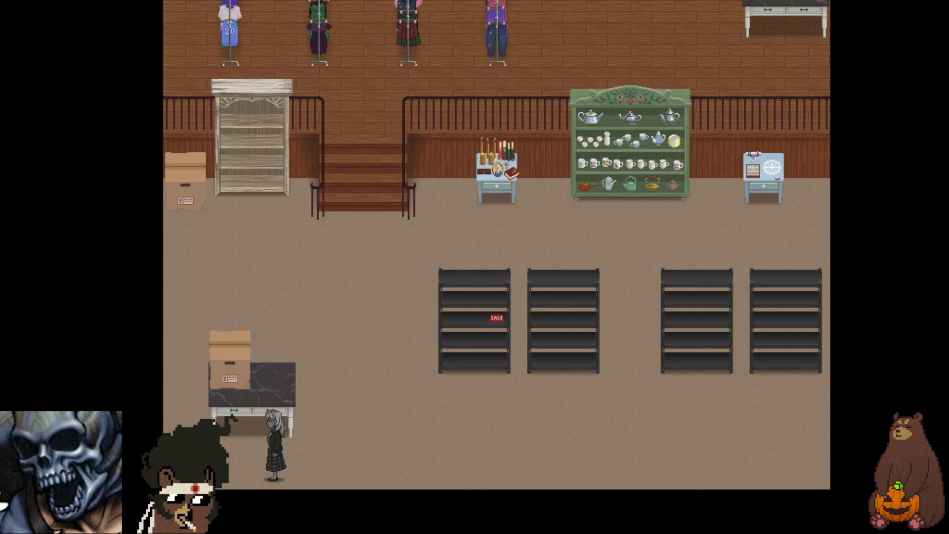
Walk to the small candle table, back down to the marble table, then up to the candle table again.
key("Right")
key("Up")
key("Right")
key("Up")
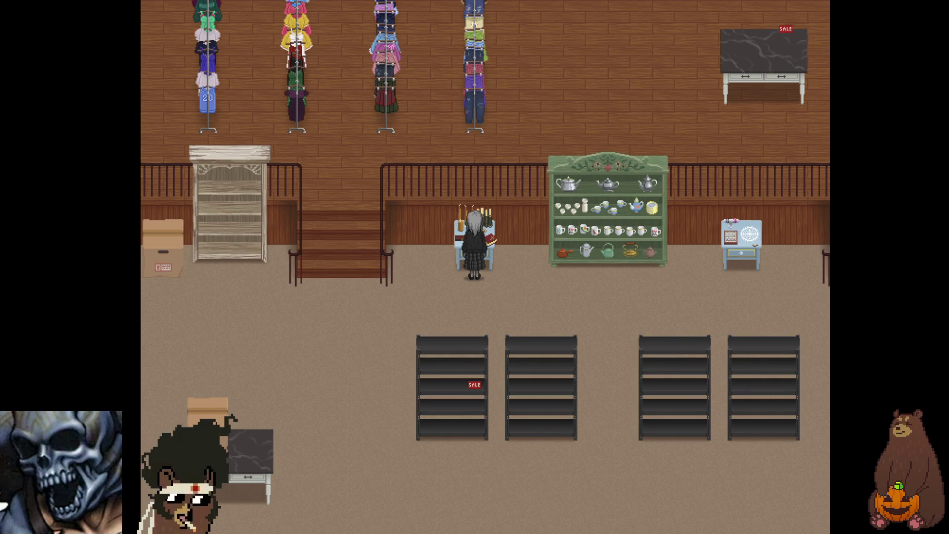
key("Down")
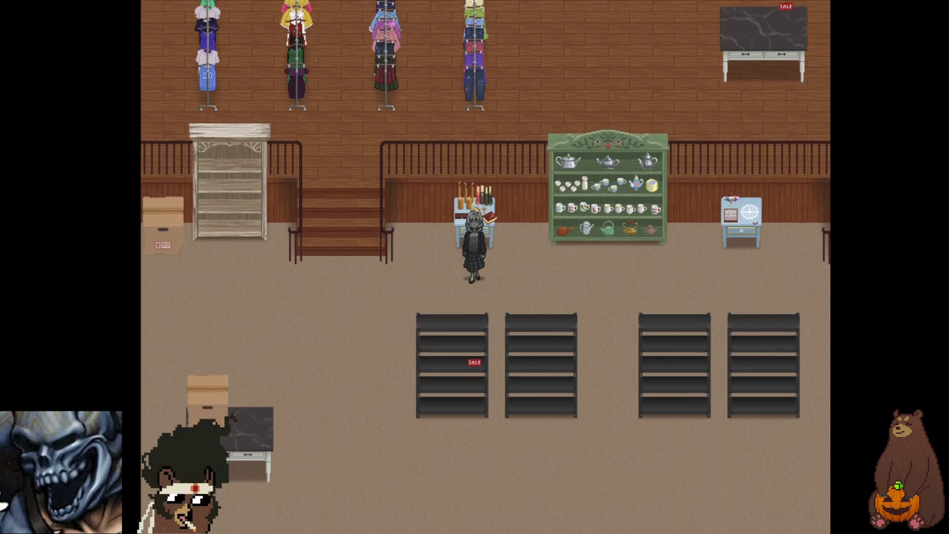
key("Left")
key("Down")
key("Down")
key("Left")
key("Up")
key("Right")
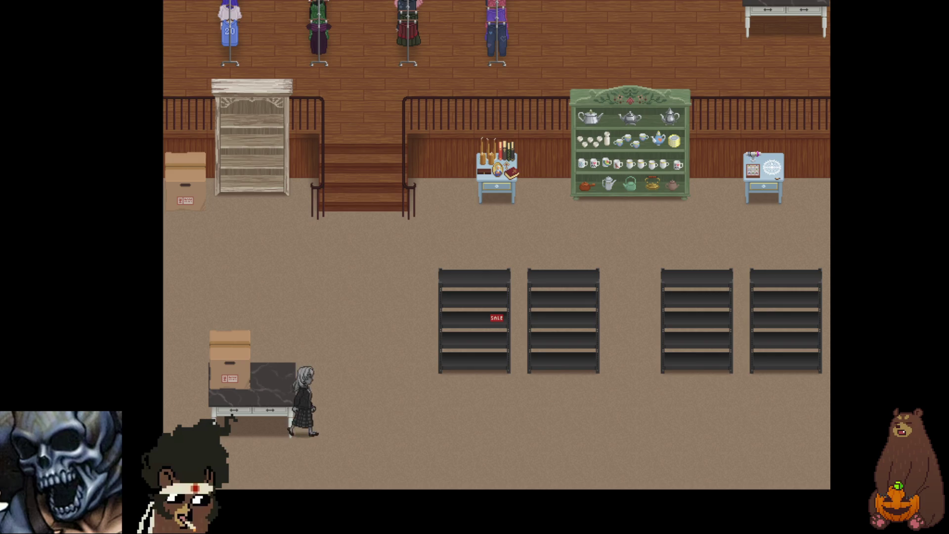
key("Up")
key("Up")
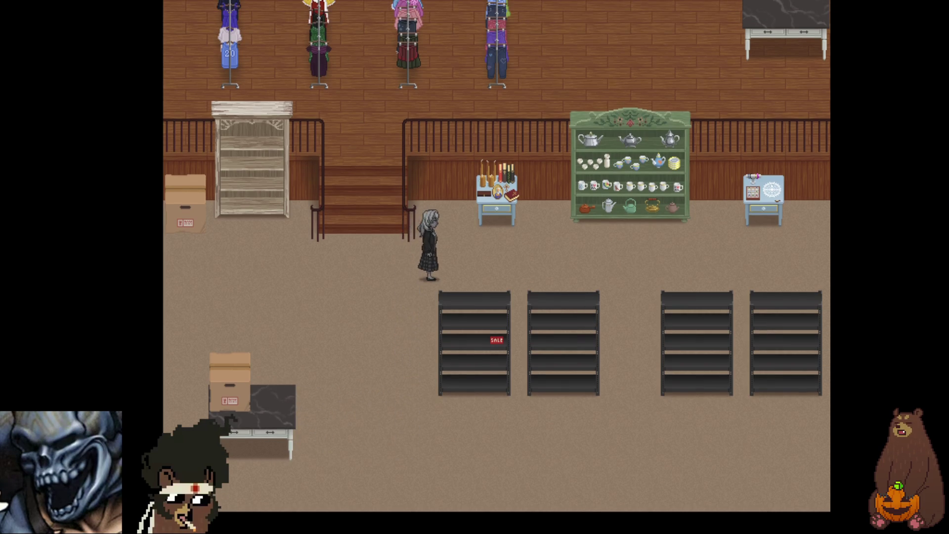
key("Right")
key("Up")
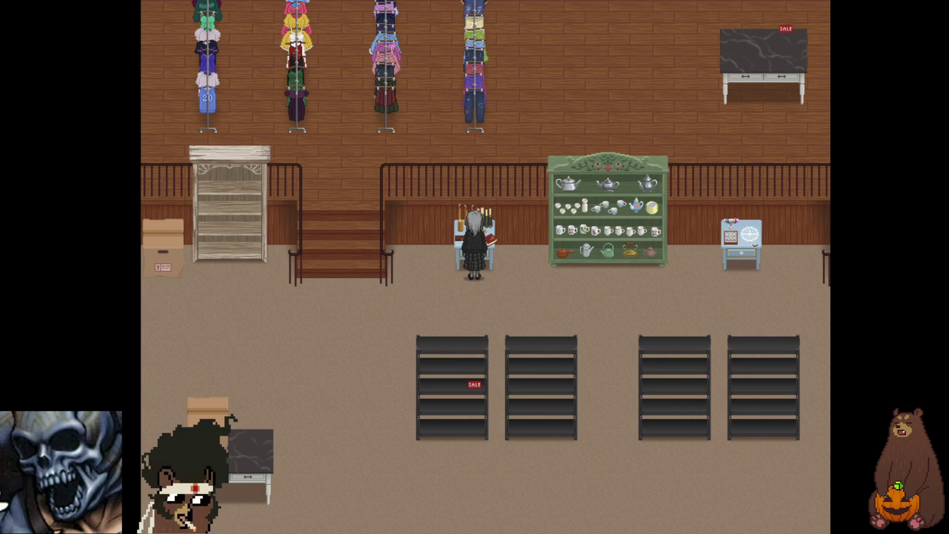
Walk past the teapot cabinet and blue lace table, then climb the stairs to the upper floor.
key("Right")
key("Up")
key("Right")
key("Up")
key("Right")
key("Up")
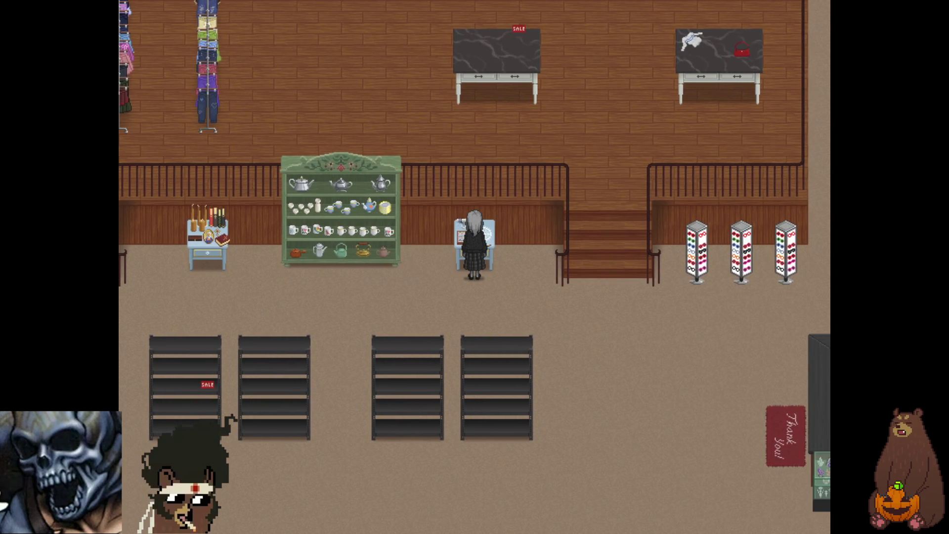
key("Right")
key("Down")
key("Right")
key("Up")
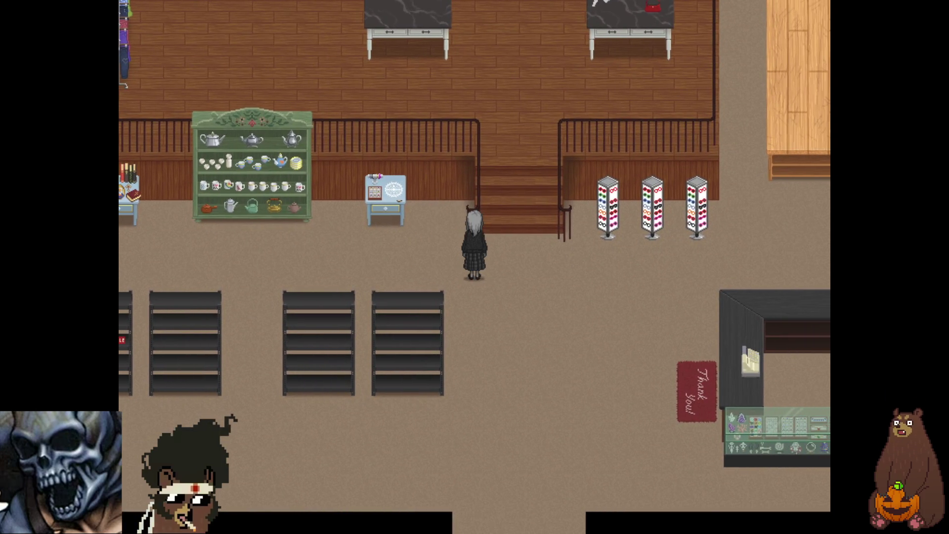
key("Right")
key("Up")
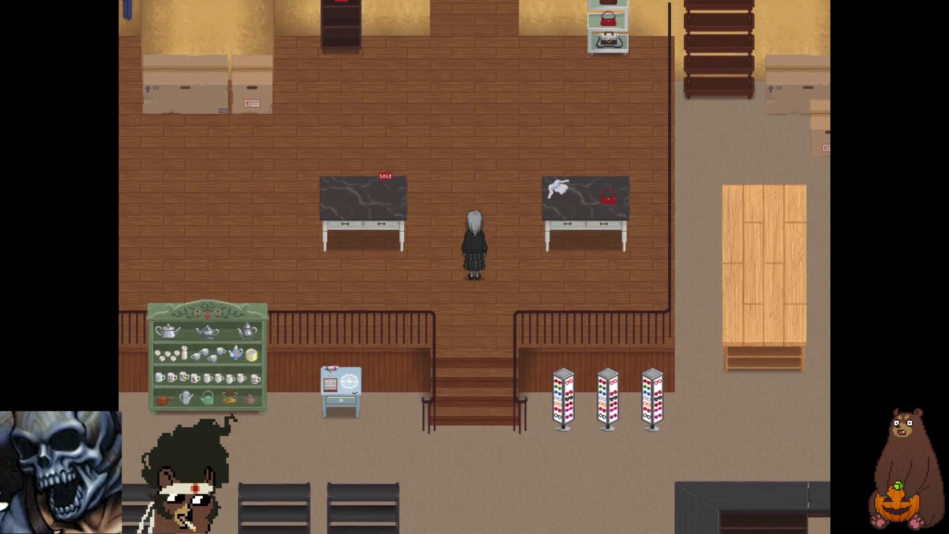
Explore the upper floor's SALE and handbag shelves, then walk down past the right-hand table.
key("Up")
key("Left")
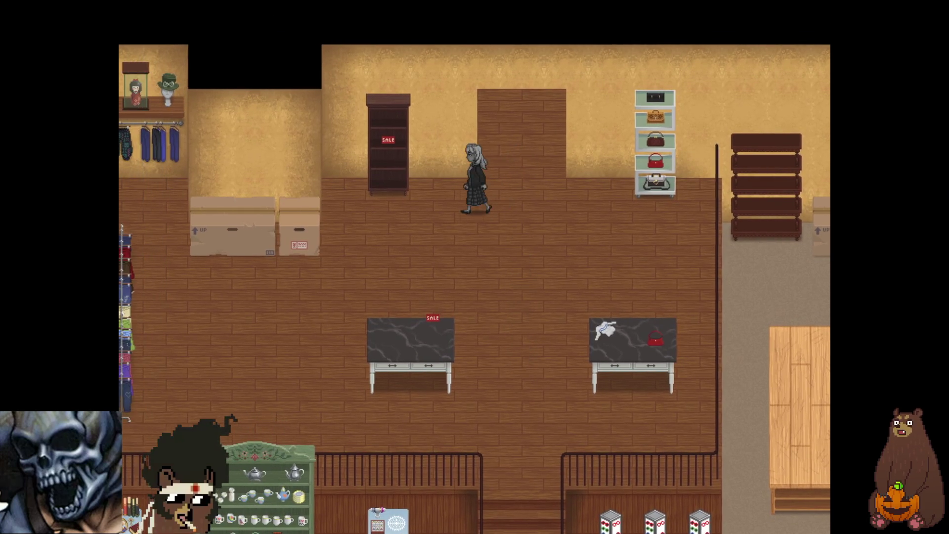
key("Right")
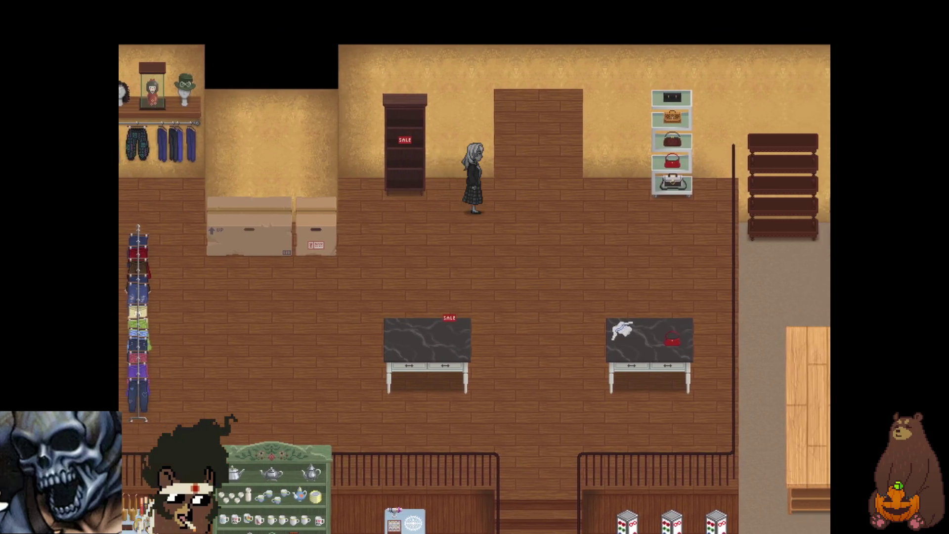
key("Right")
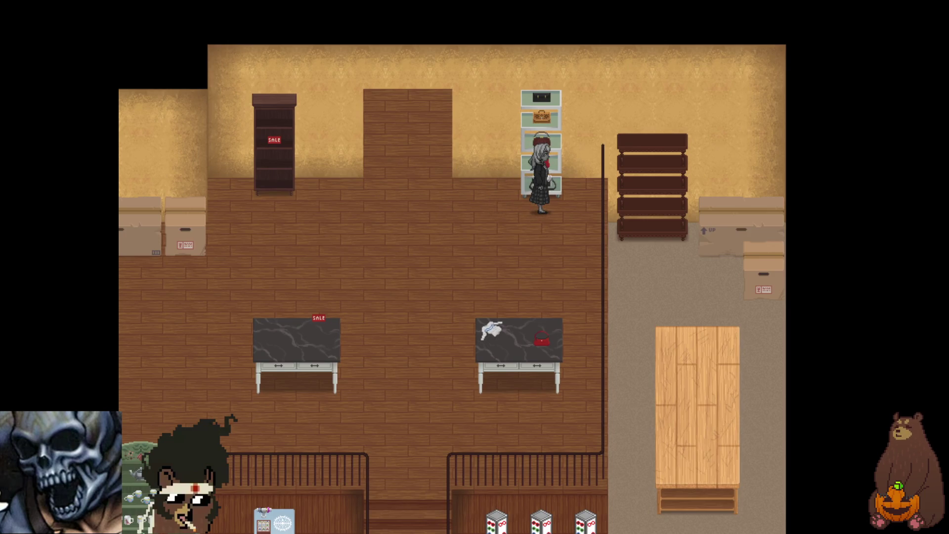
key("Left")
key("Up")
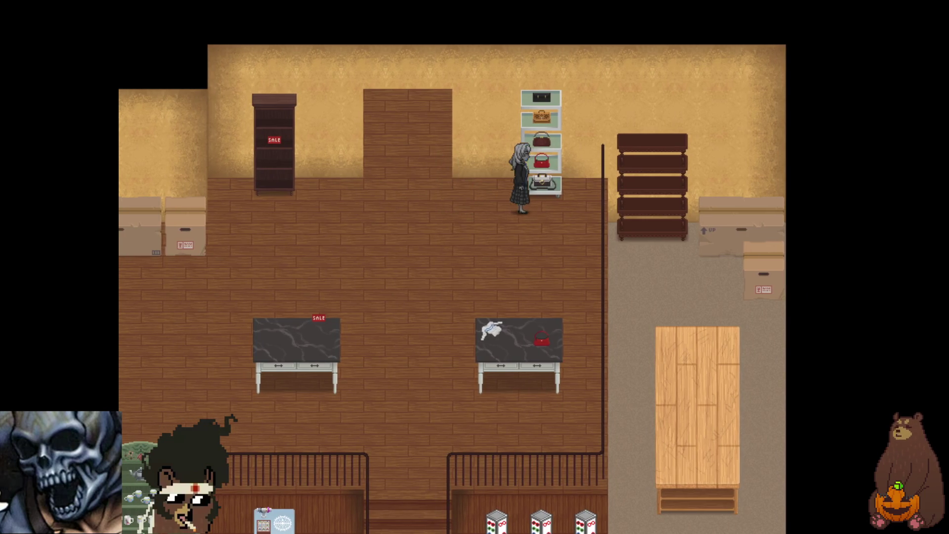
key("Right")
key("Up")
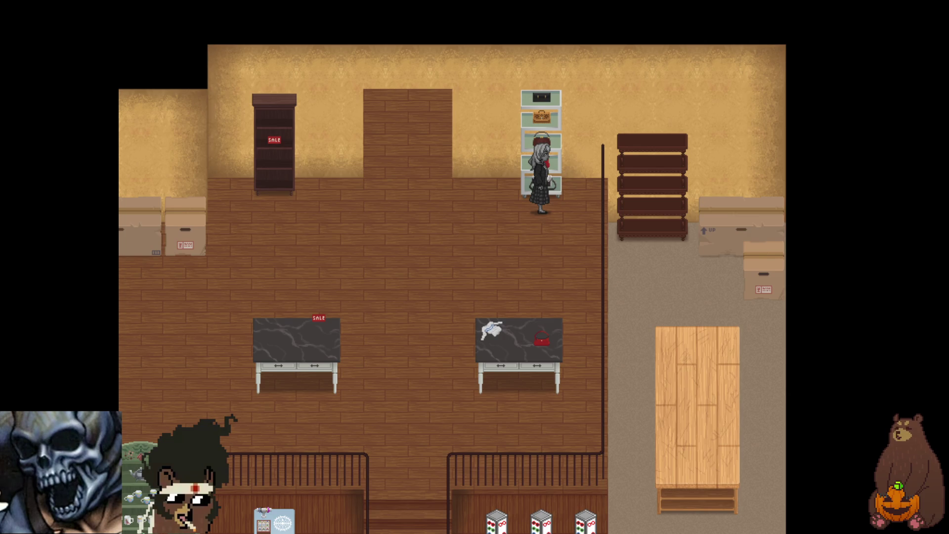
key("Down")
key("Down")
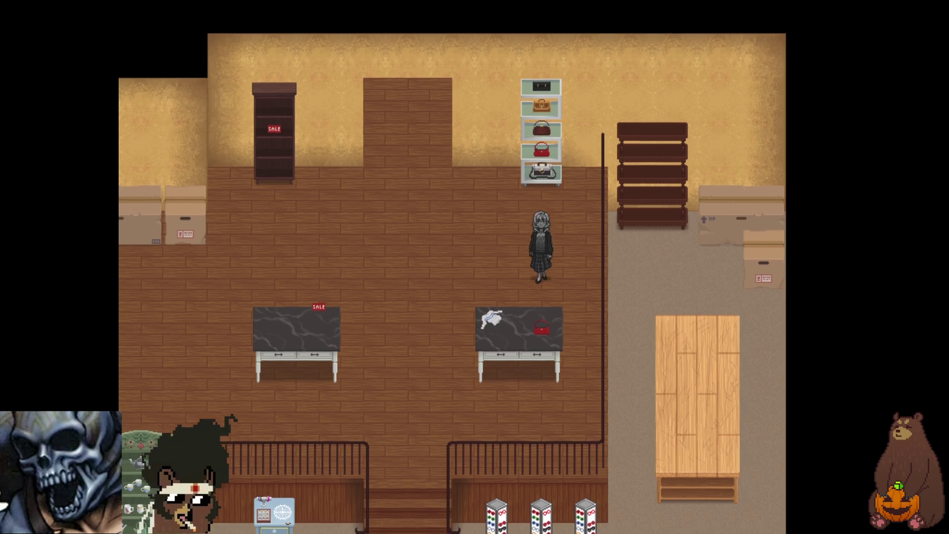
key("Down")
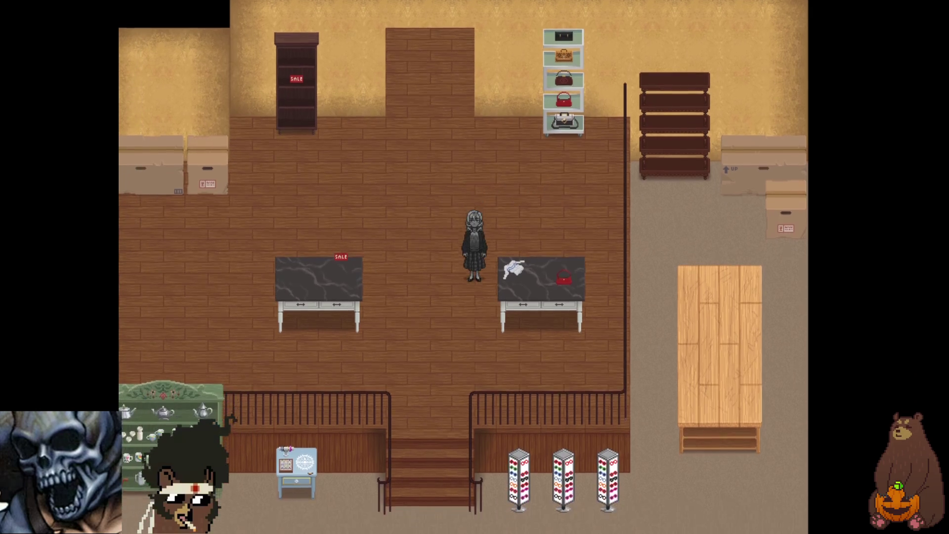
key("Left")
key("Return")
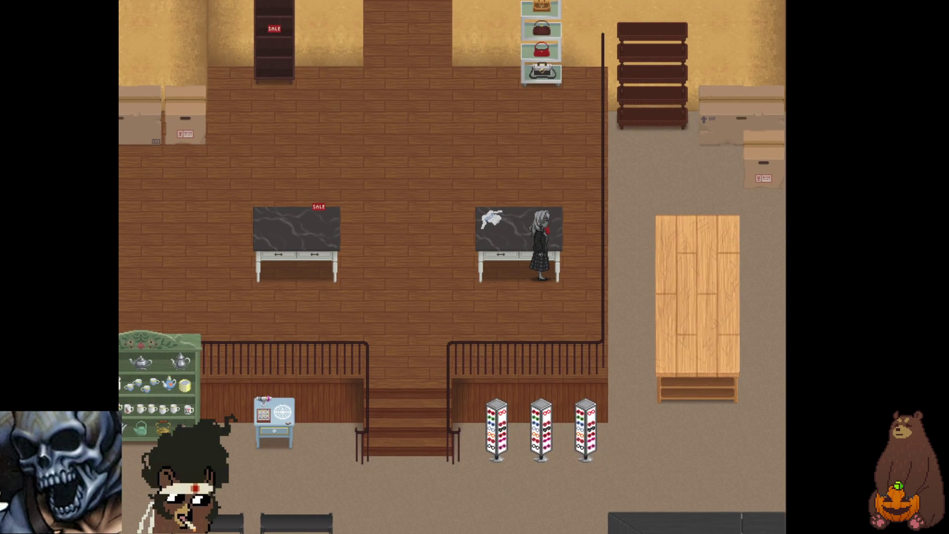
key("Down")
key("Left")
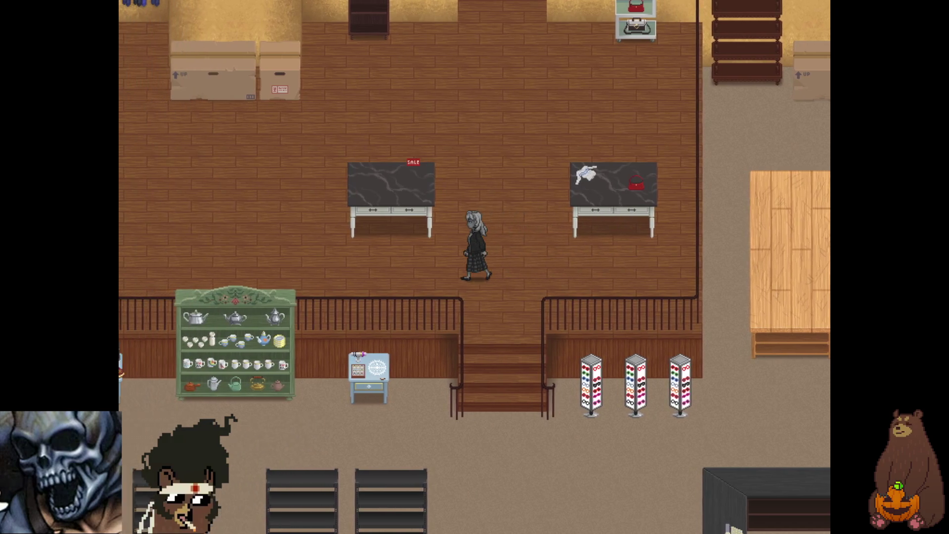
Walk left to the clothing racks and up past the fourth rack to the blue purse.
key("Left")
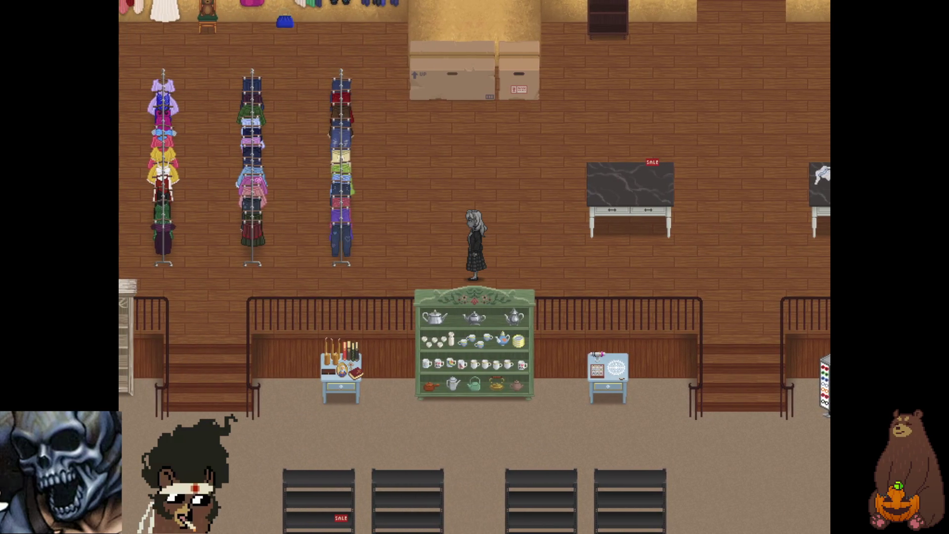
key("Right")
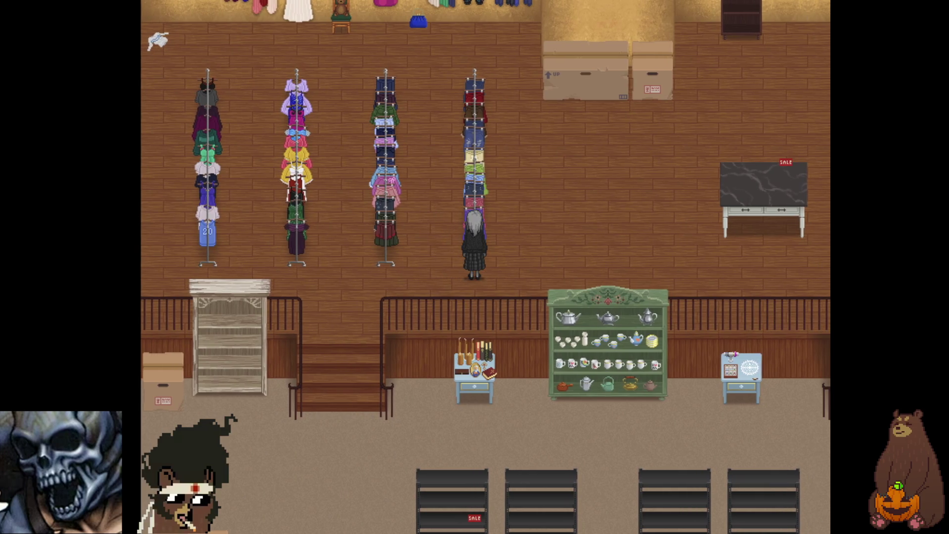
key("Up")
key("Up")
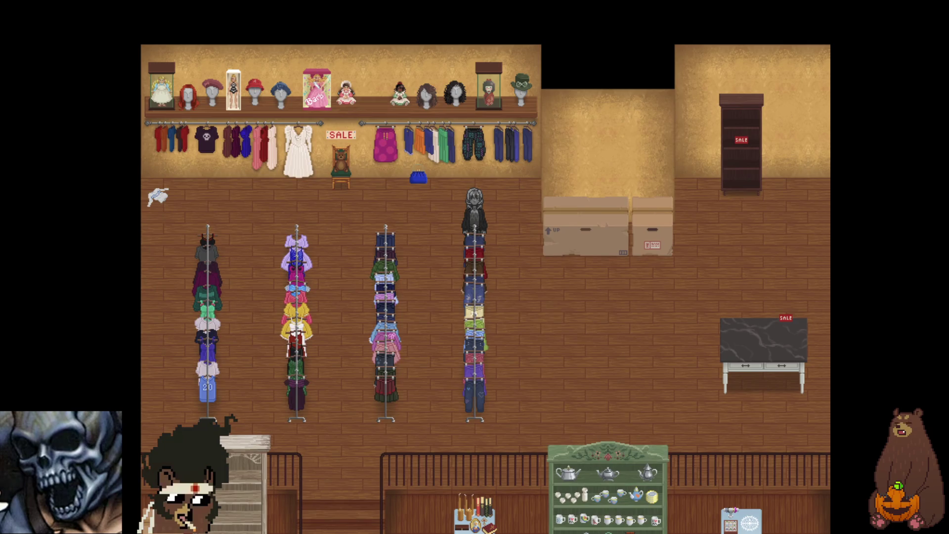
key("Left")
key("Up")
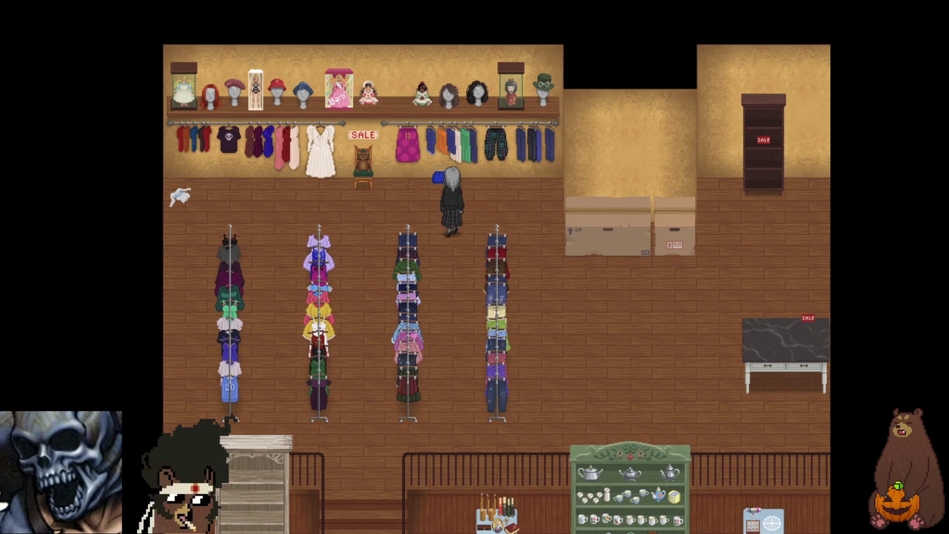
key("Right")
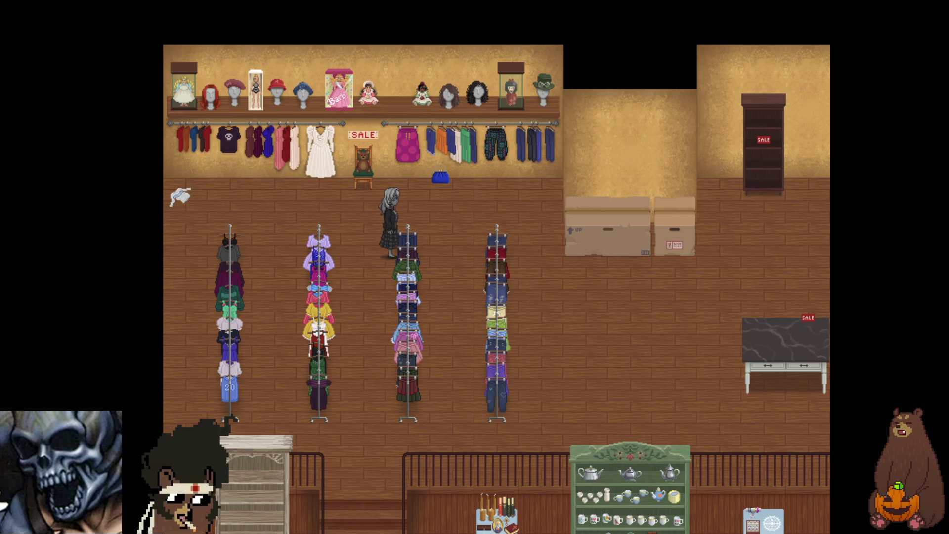
Walk right toward the tables, back left along the back wall, then exit fullscreen.
key("Right")
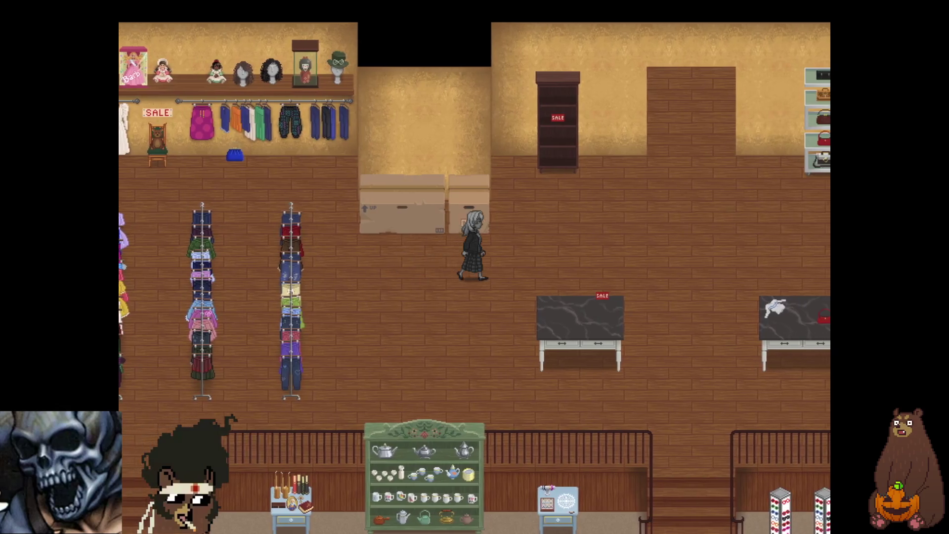
key("Down")
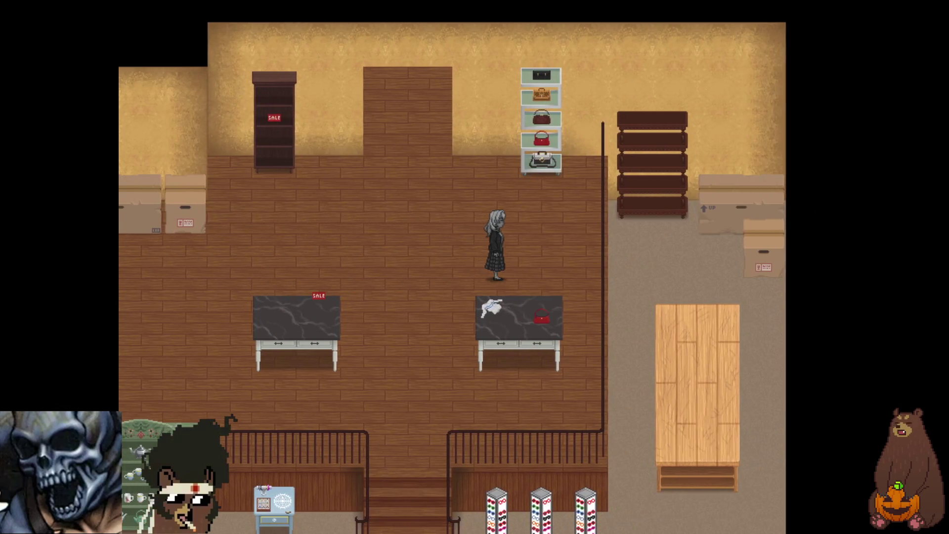
key("Up")
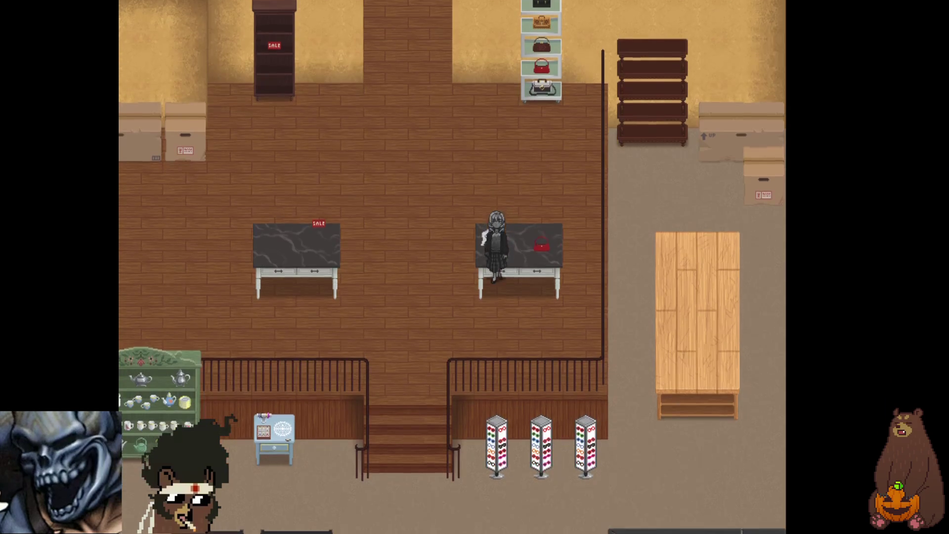
key("Down")
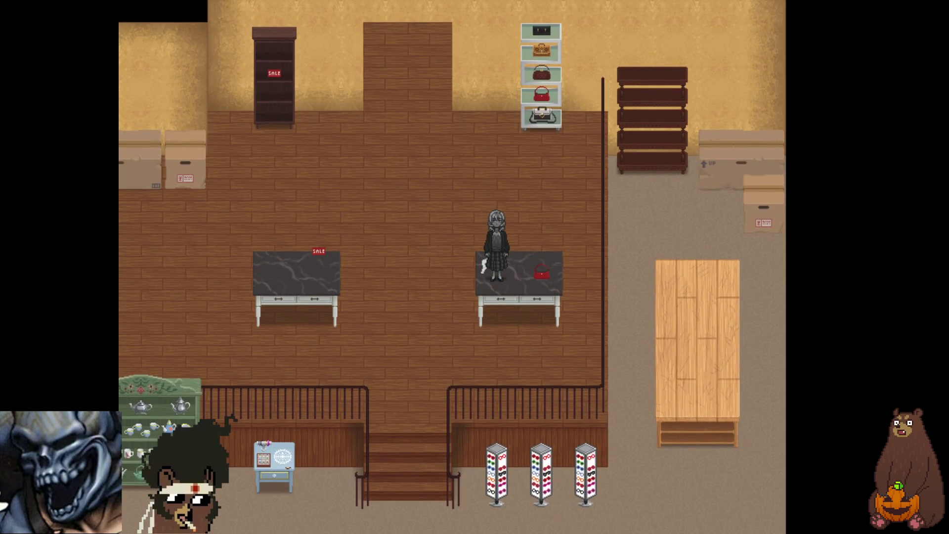
key("Up")
key("Left")
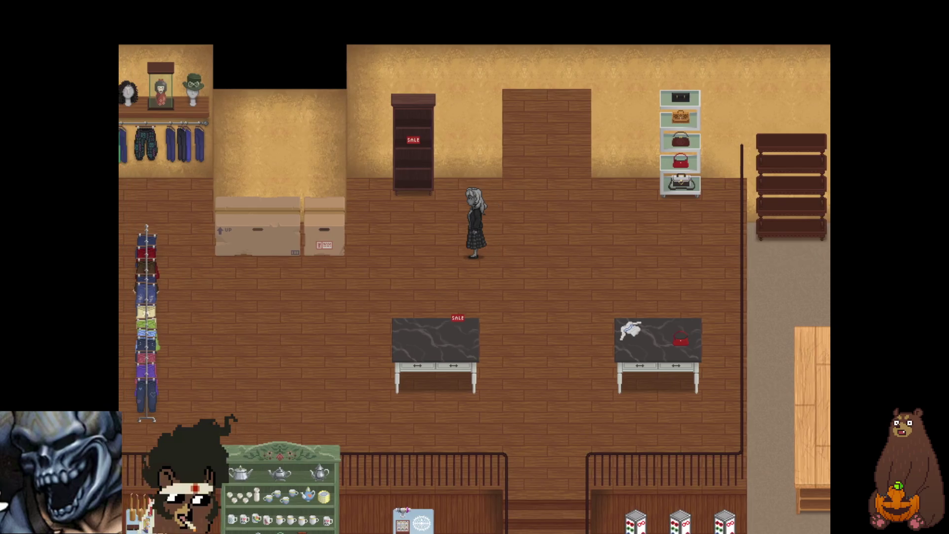
key("Left")
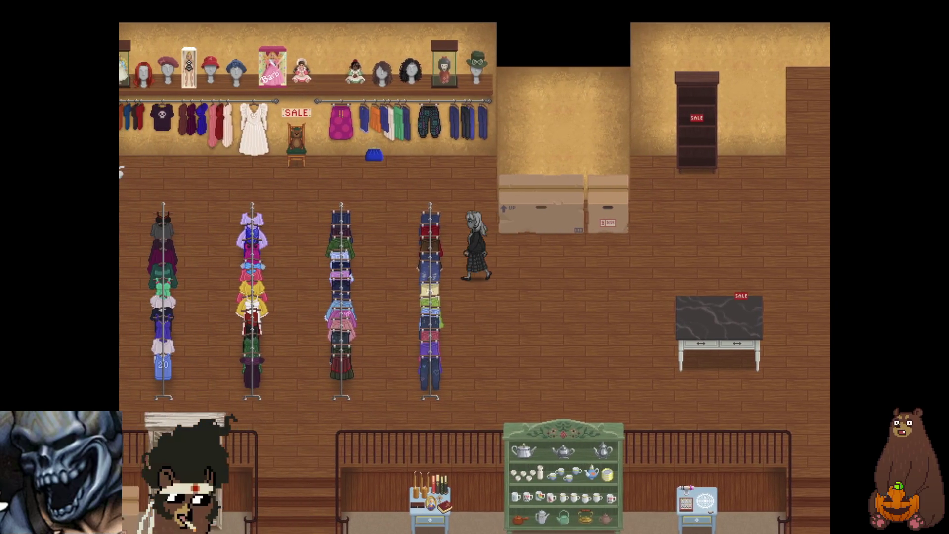
key("Up")
key("Left")
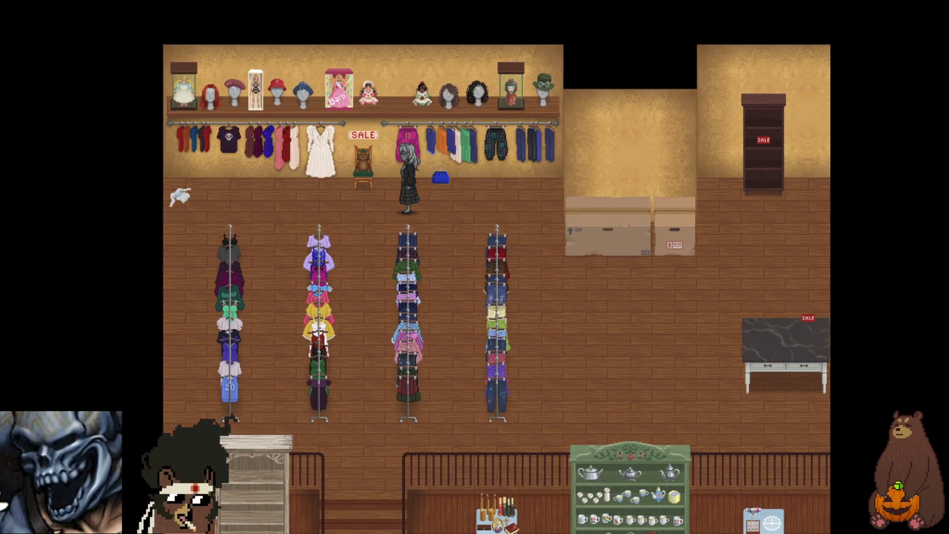
key("F4")
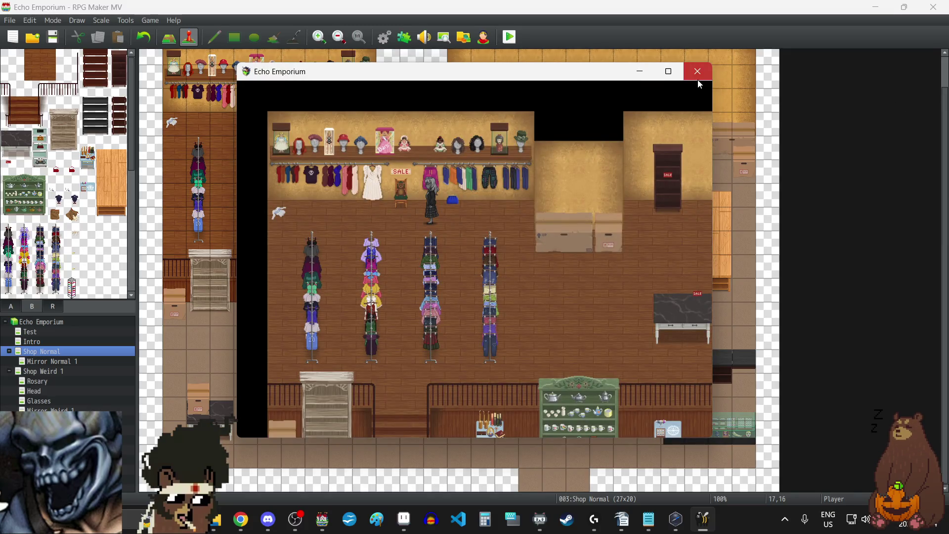
Close the playtest, move the player start to Shop Weird 1 at 18,16, and begin a fullscreen New Game.
left_click(698, 79)
left_click(49, 371)
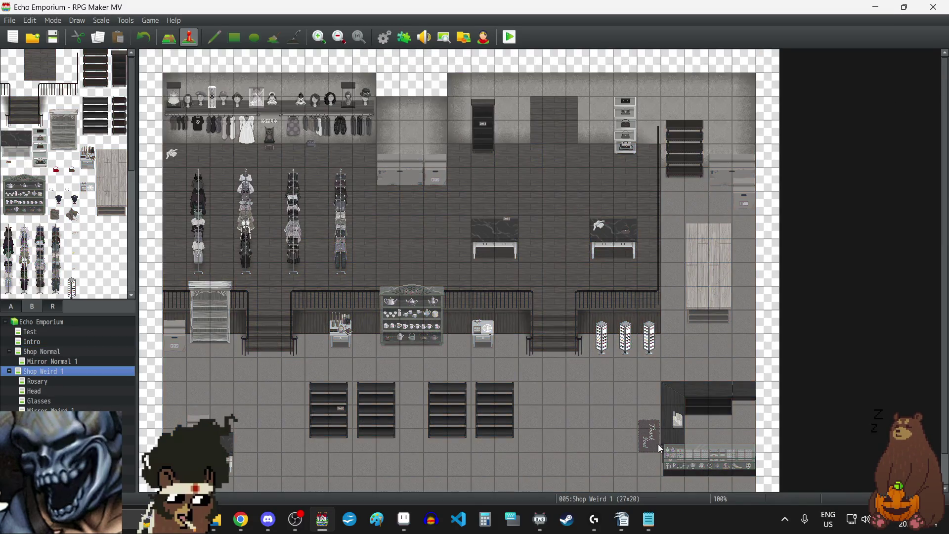
right_click(581, 438)
mouse_move(637, 529)
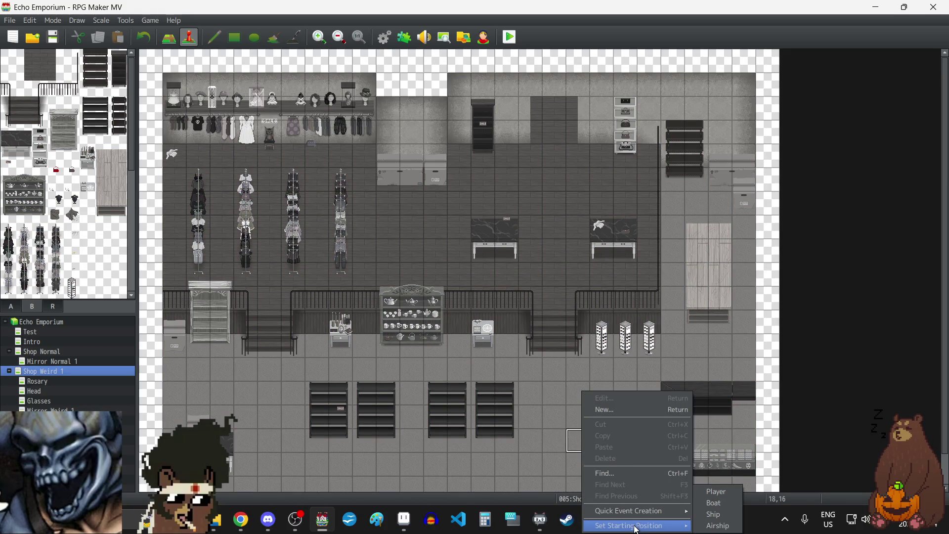
left_click(717, 491)
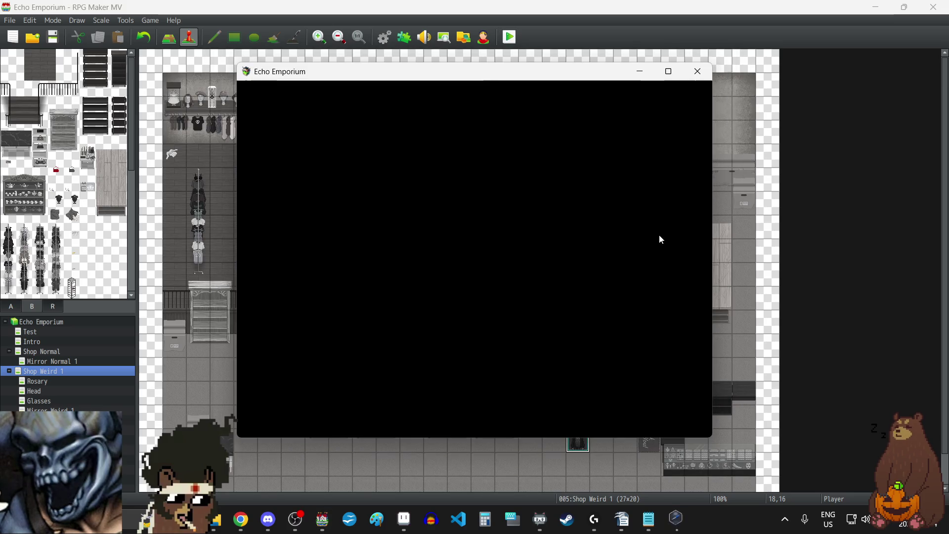
key("F4")
left_click(531, 329)
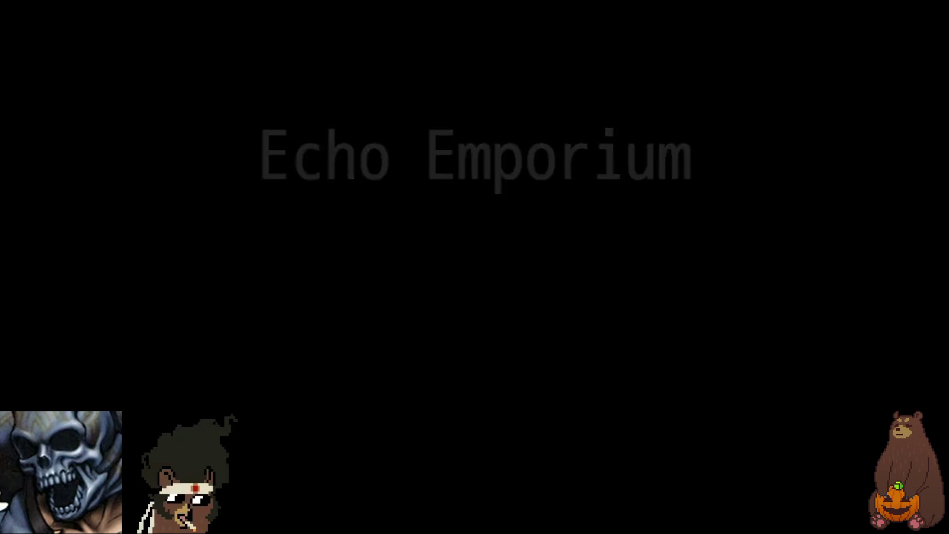
Walk the player around the grey shop, up the side aisle, past the dark shelf and back.
key("Right")
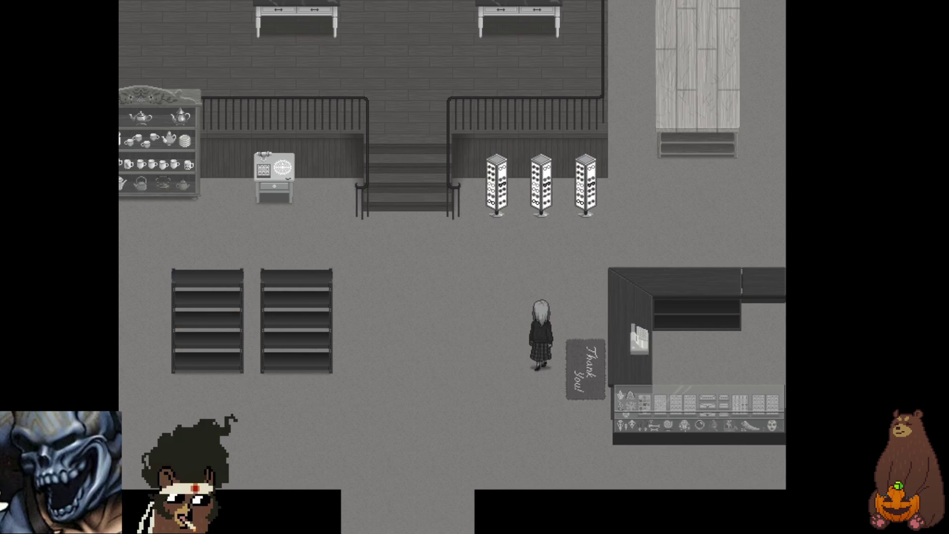
key("Up")
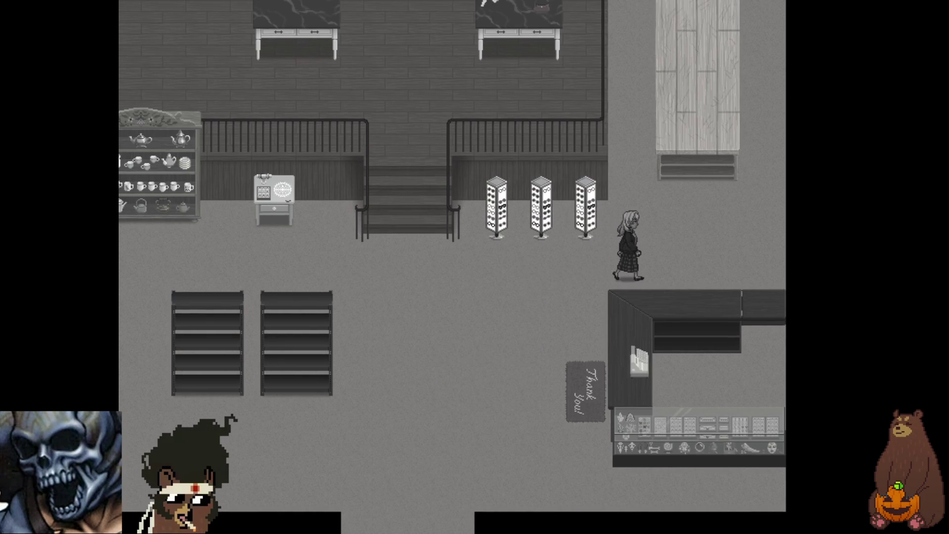
key("Up")
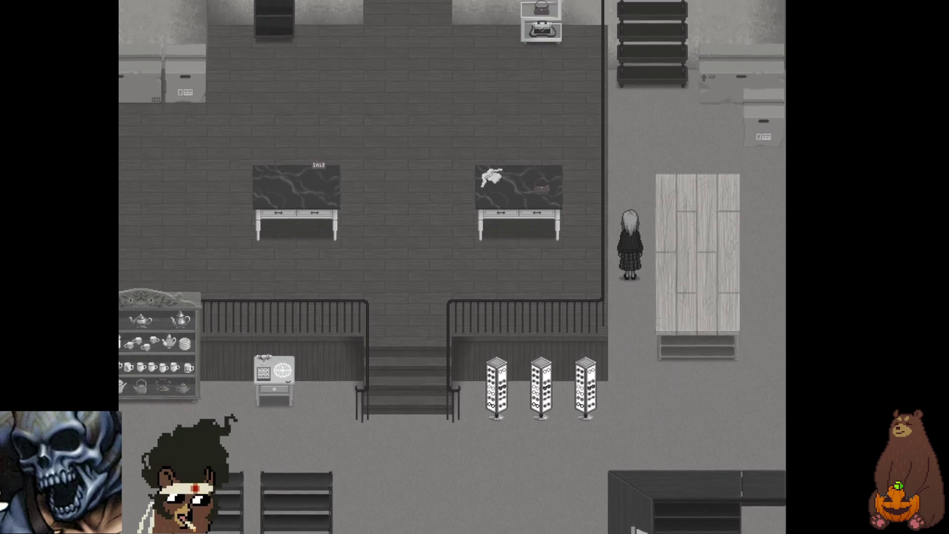
key("Up")
key("Right")
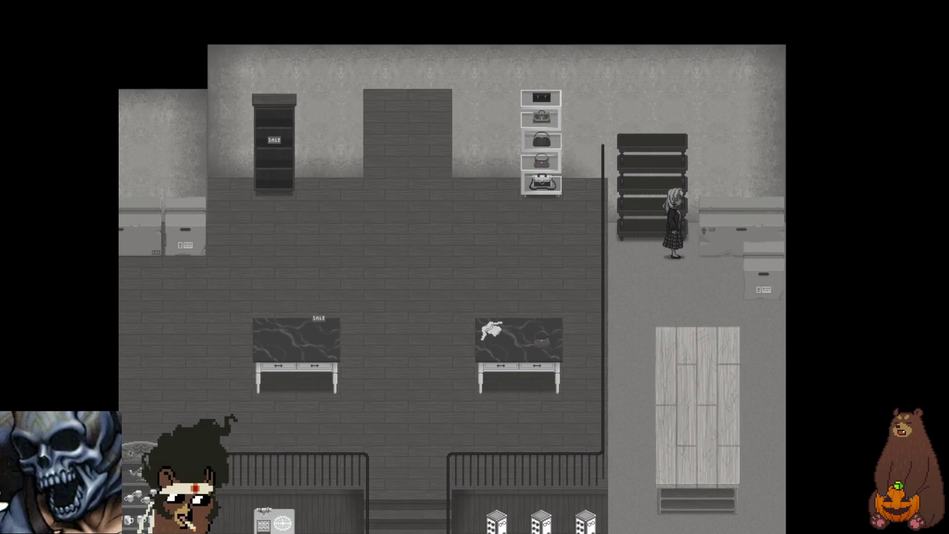
key("Down")
key("Right")
key("Down")
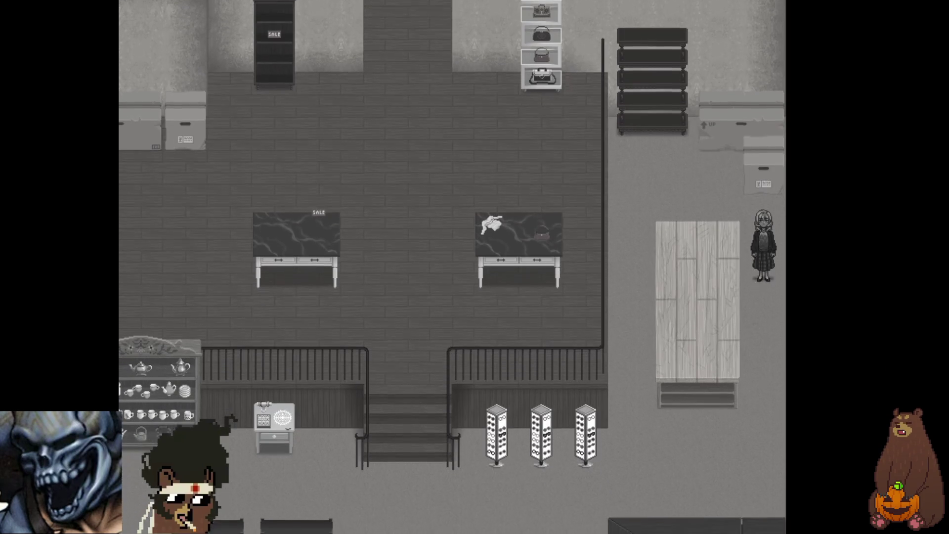
key("Down")
key("Left")
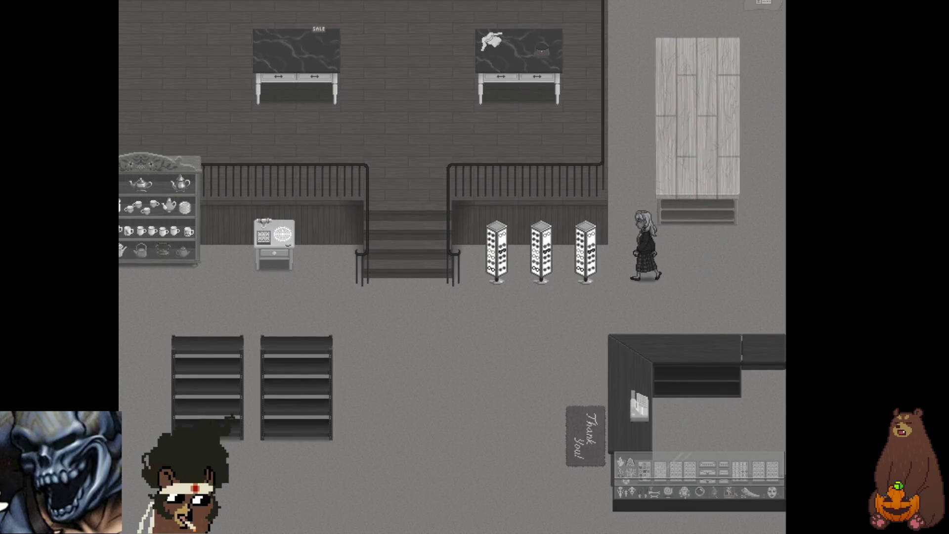
key("Down")
key("Left")
key("Left")
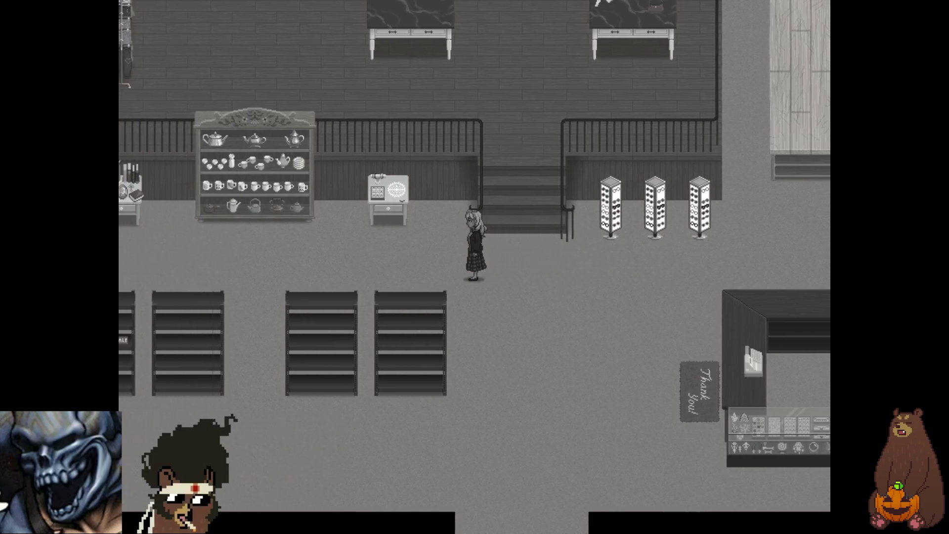
key("Left")
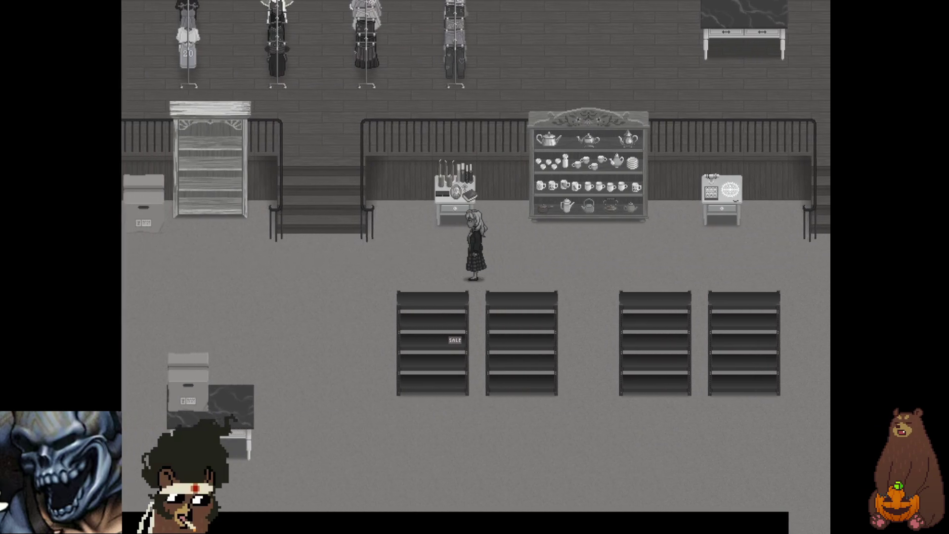
key("Down")
key("Right")
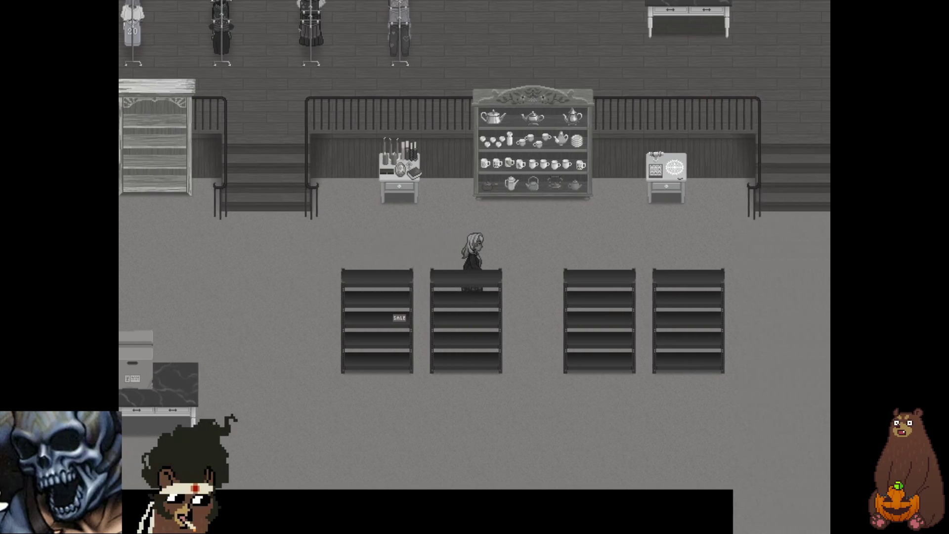
key("Right")
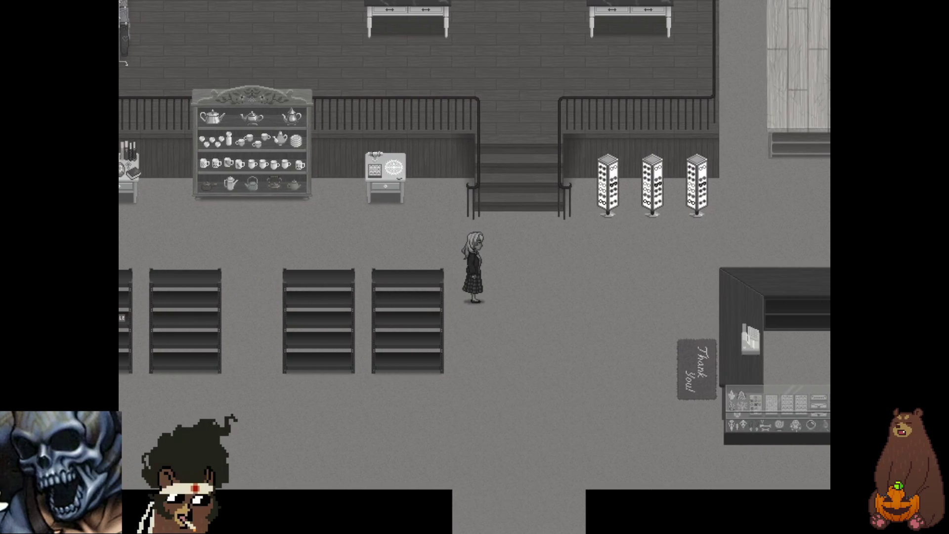
Exit fullscreen, close the playtest window and bring up Shop Weird 1's map menu.
key("F4")
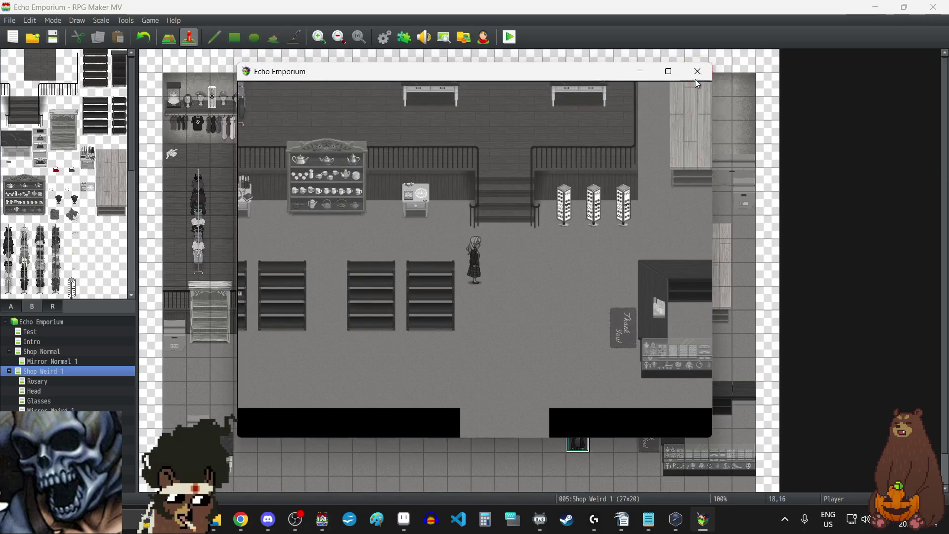
left_click(697, 72)
right_click(51, 374)
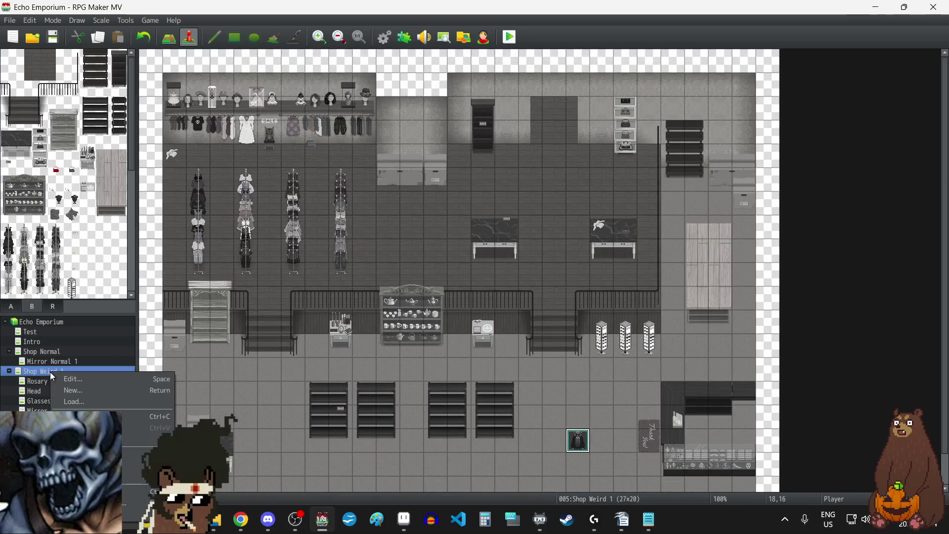
Enable Autoplay BGM for Shop Weird 1 with EchoEmporium at 50% volume, then launch a playtest.
left_click(87, 379)
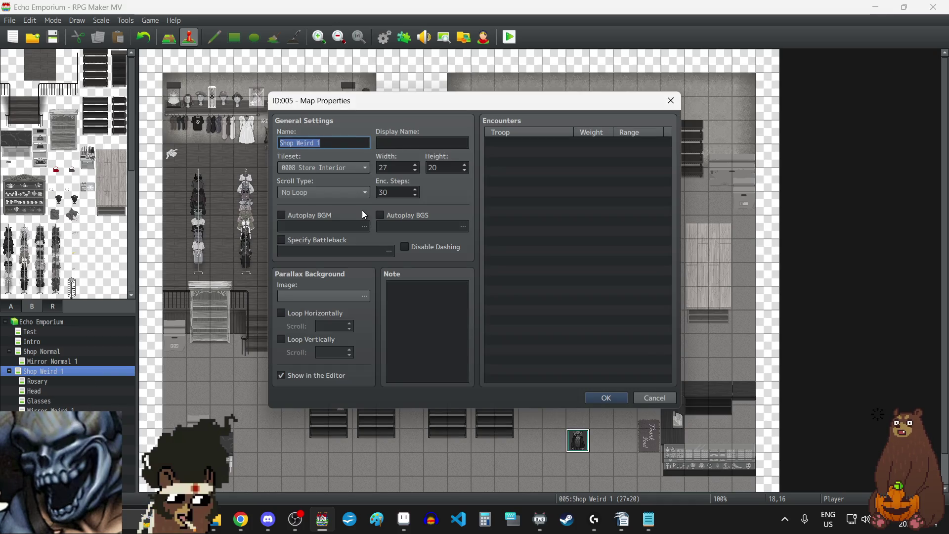
left_click(283, 216)
left_click(329, 226)
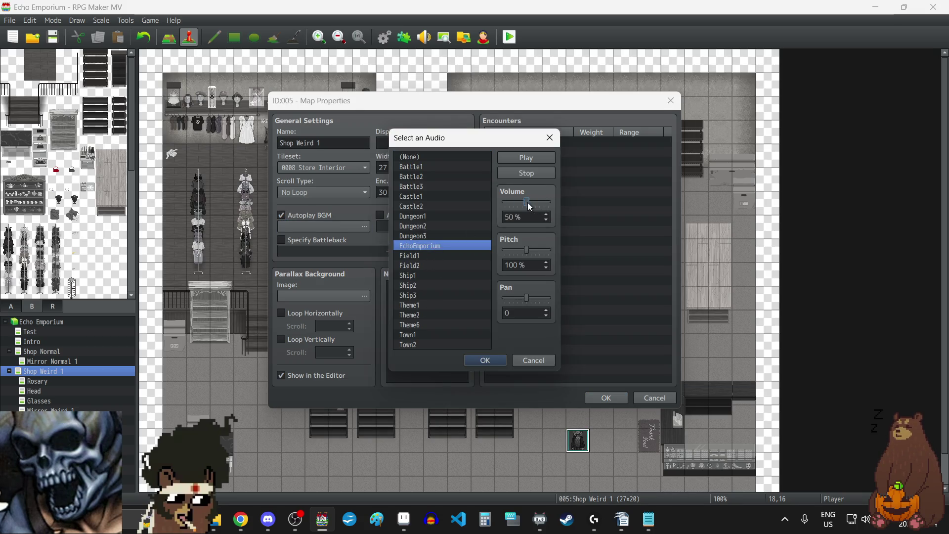
left_click(483, 361)
left_click(605, 398)
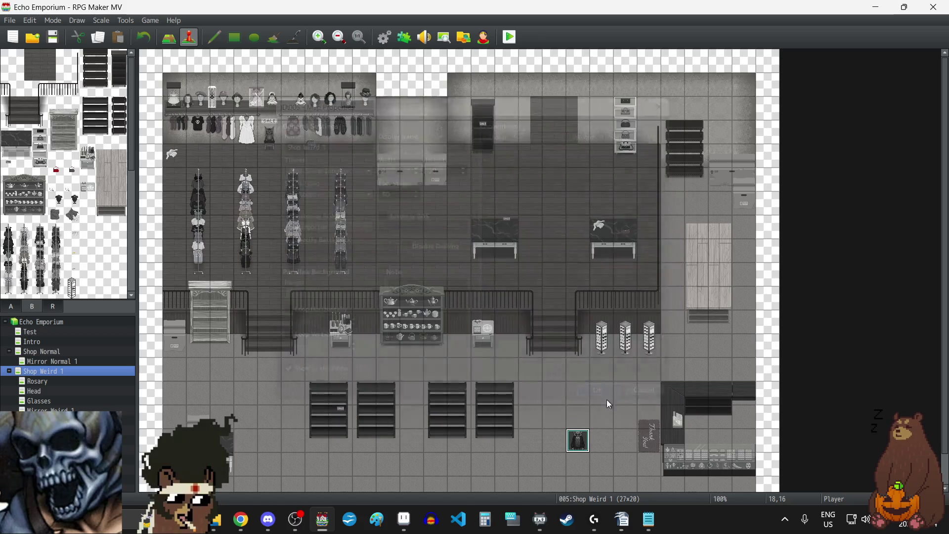
left_click(514, 42)
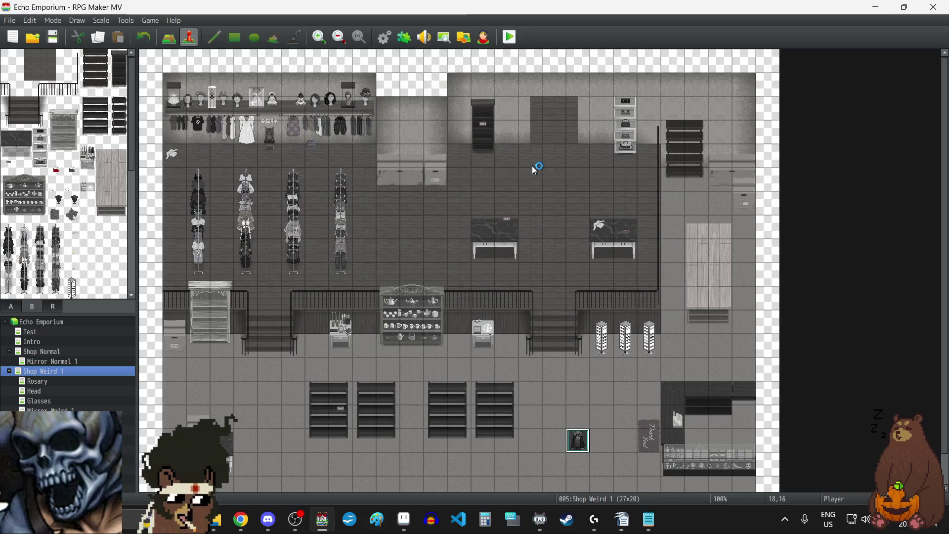
Start a new game and walk past the display stands to the counter and teapot shelf.
key("Return")
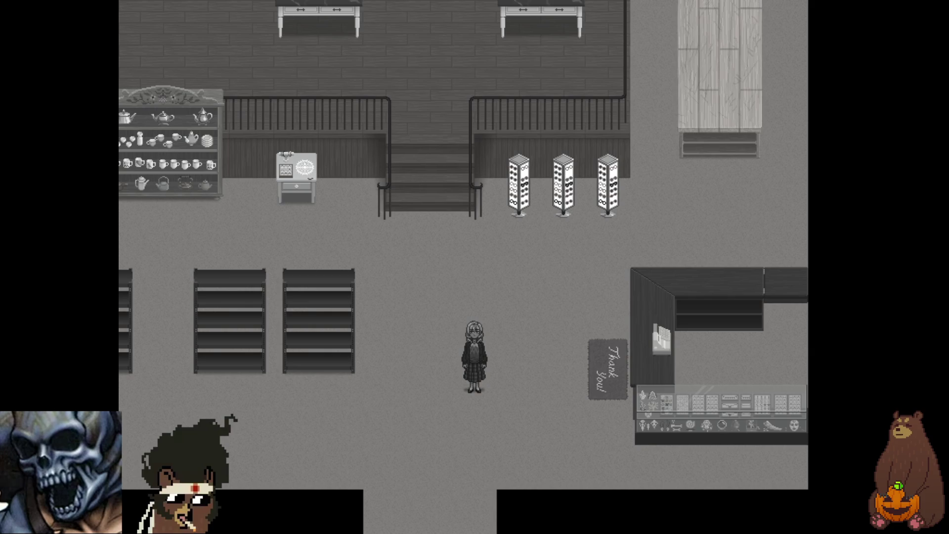
key("Right")
key("Up")
key("Right")
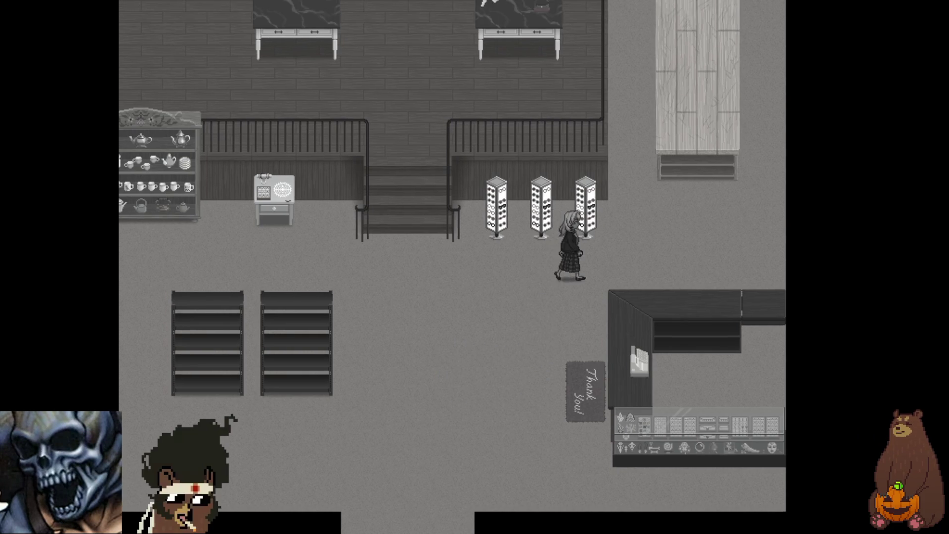
key("Up")
key("Up")
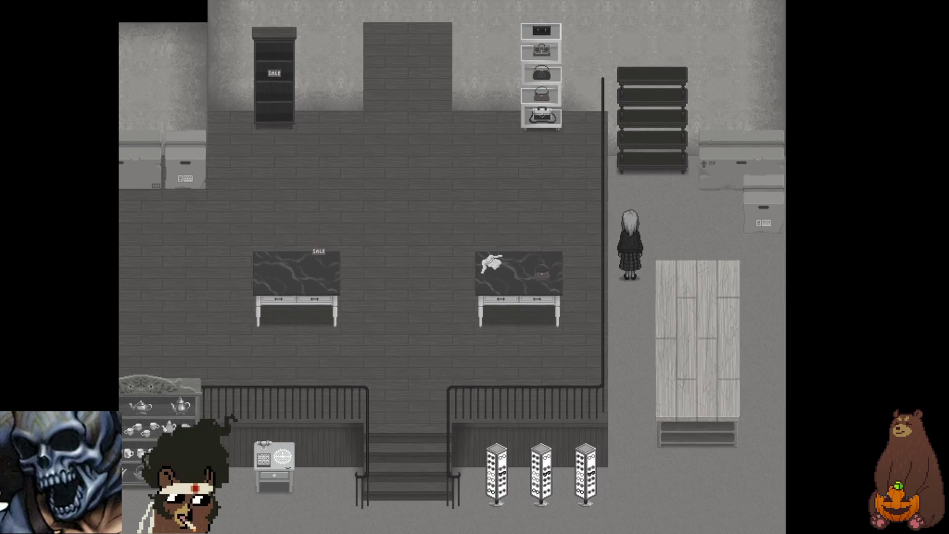
key("Right")
key("Down")
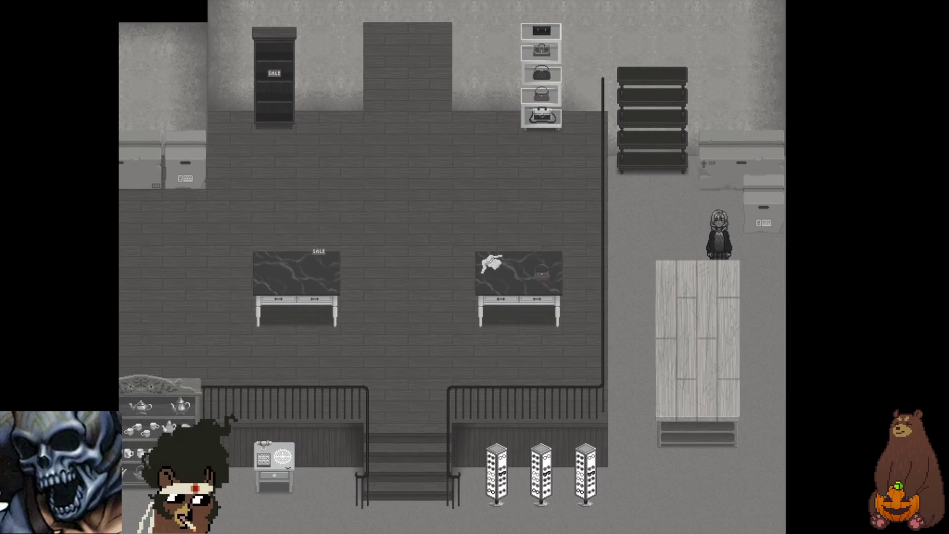
key("Down")
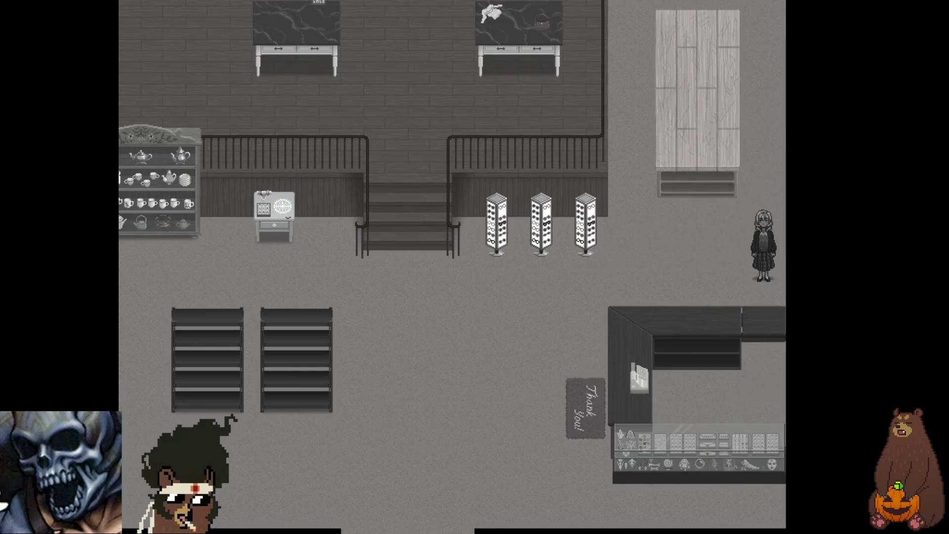
key("Left")
key("Left")
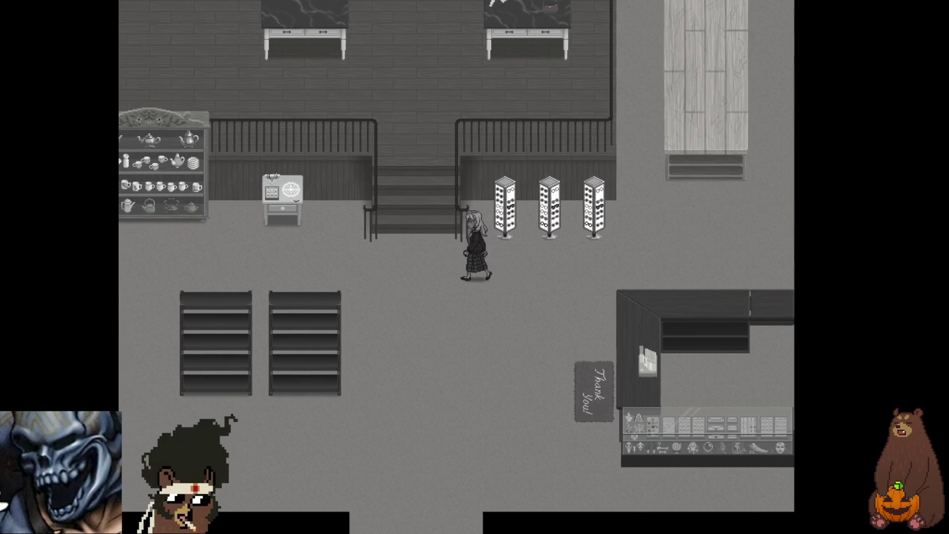
key("Left")
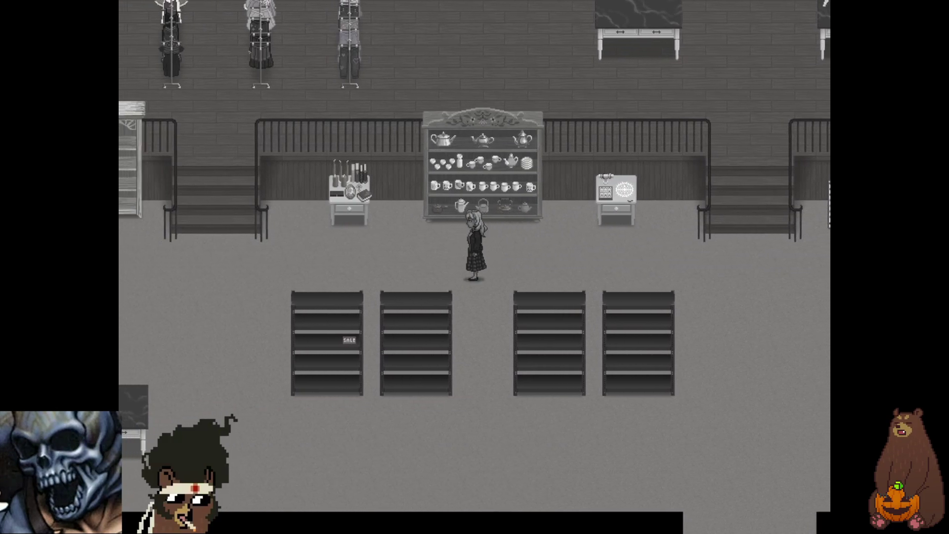
key("Down")
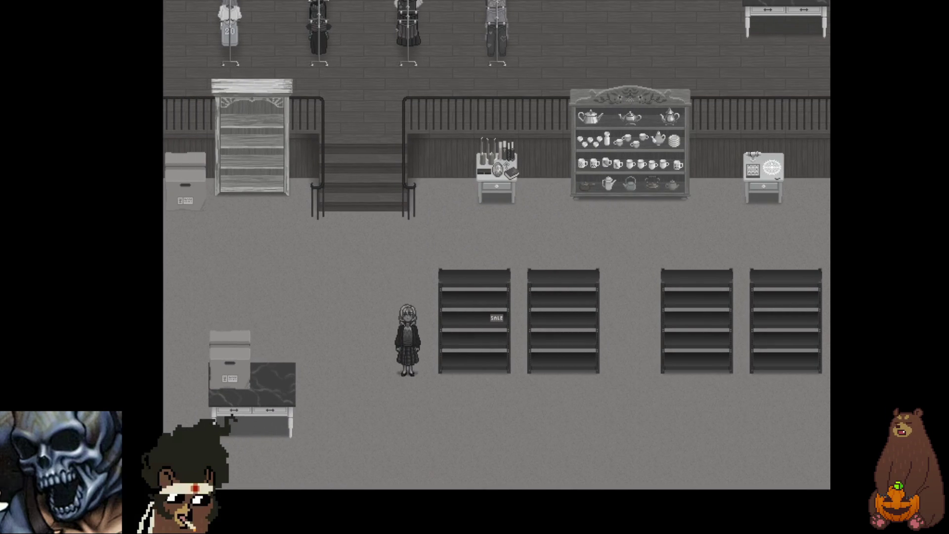
Climb to the upper clothing floor, loop past the racks and sale tables, then return downstairs.
key("Up")
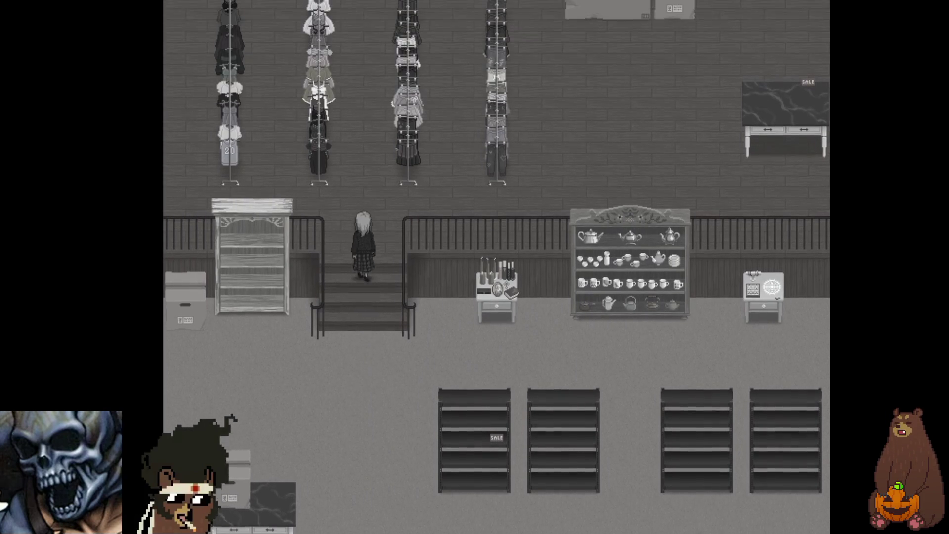
key("Up")
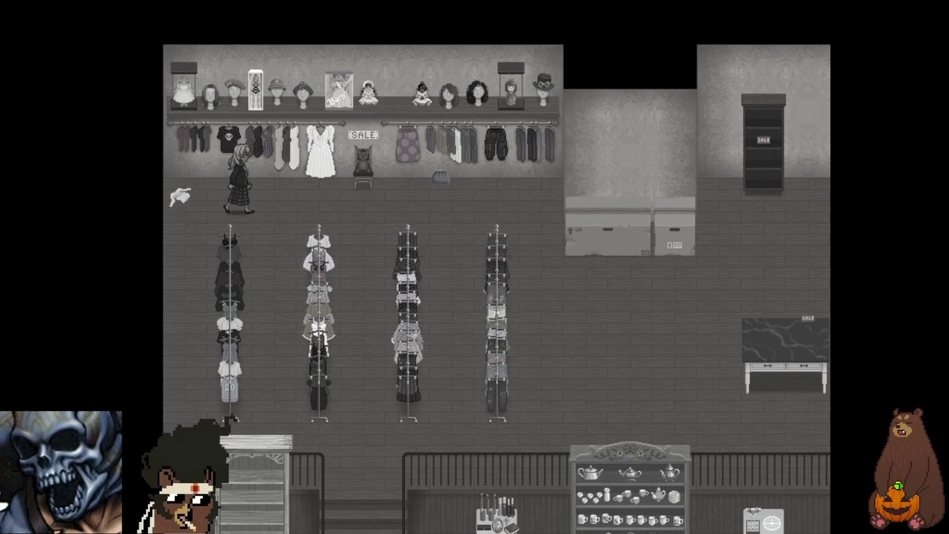
key("Right")
key("Down")
key("Right")
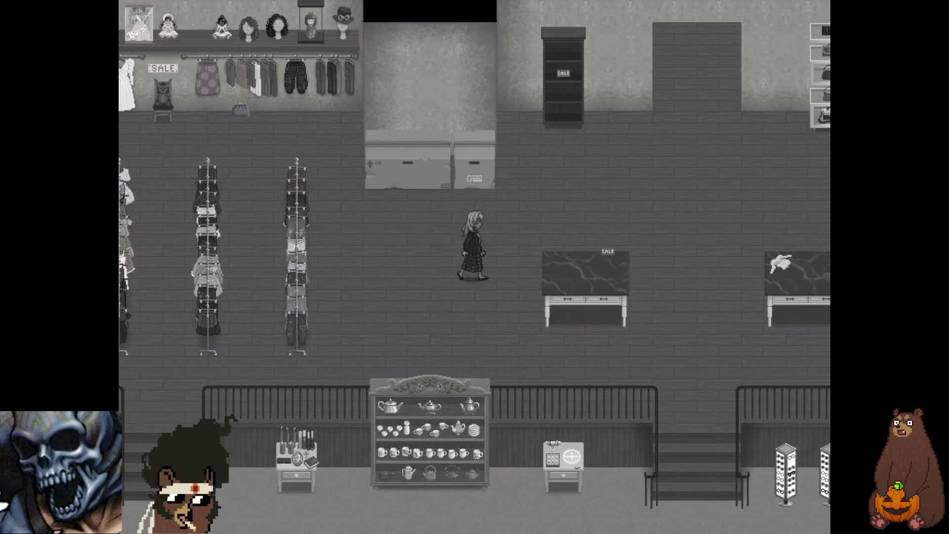
key("Right")
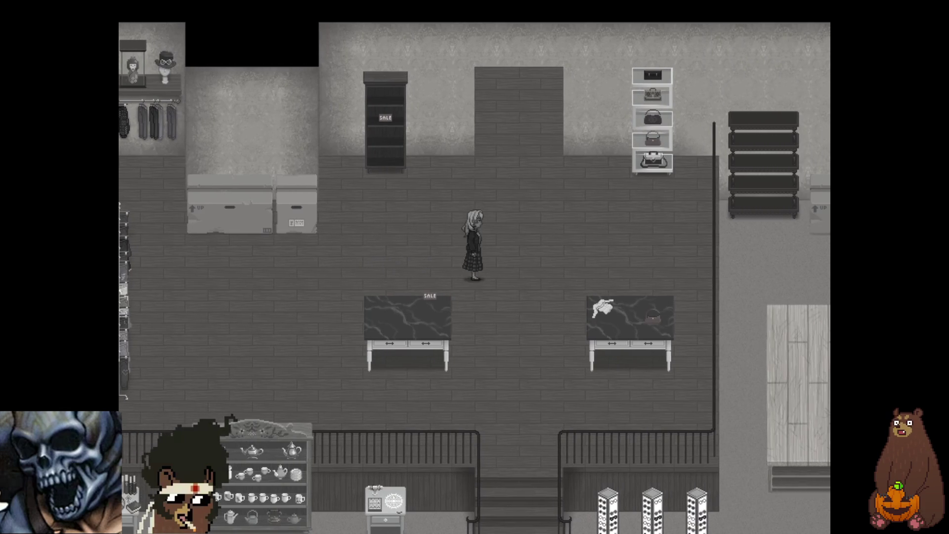
key("Up")
key("Down")
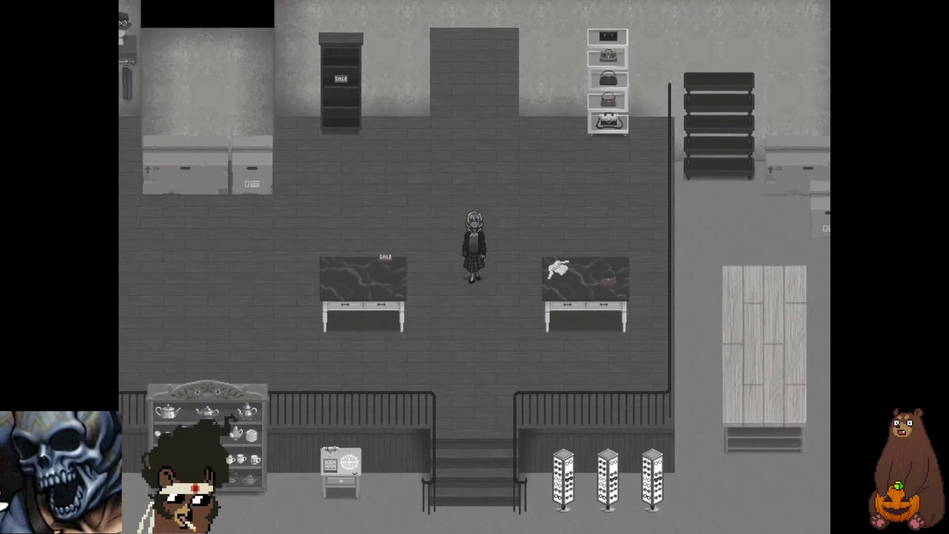
key("Right")
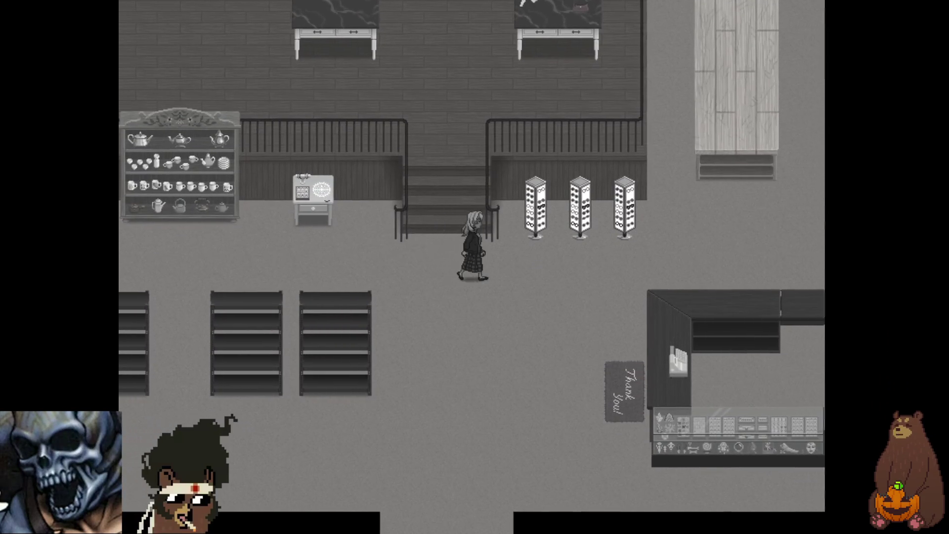
key("Right")
key("Up")
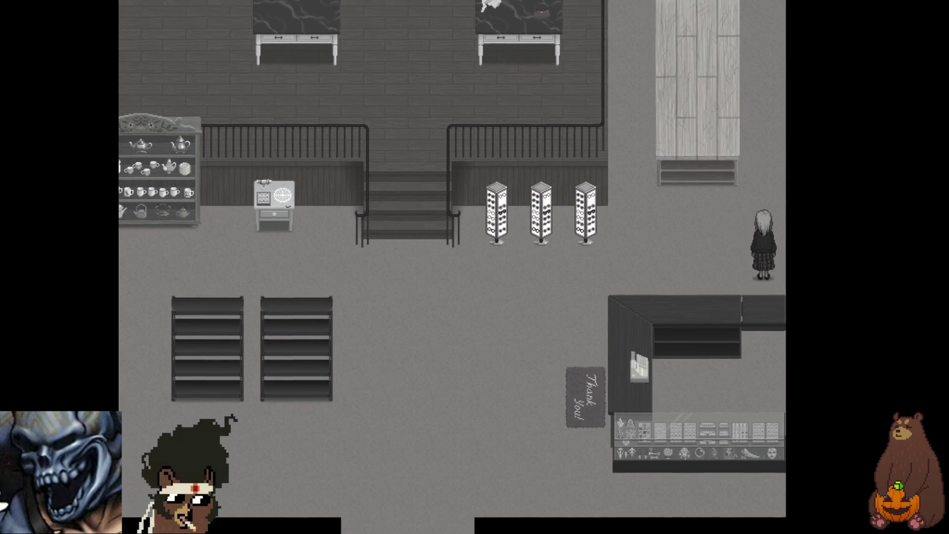
key("Left")
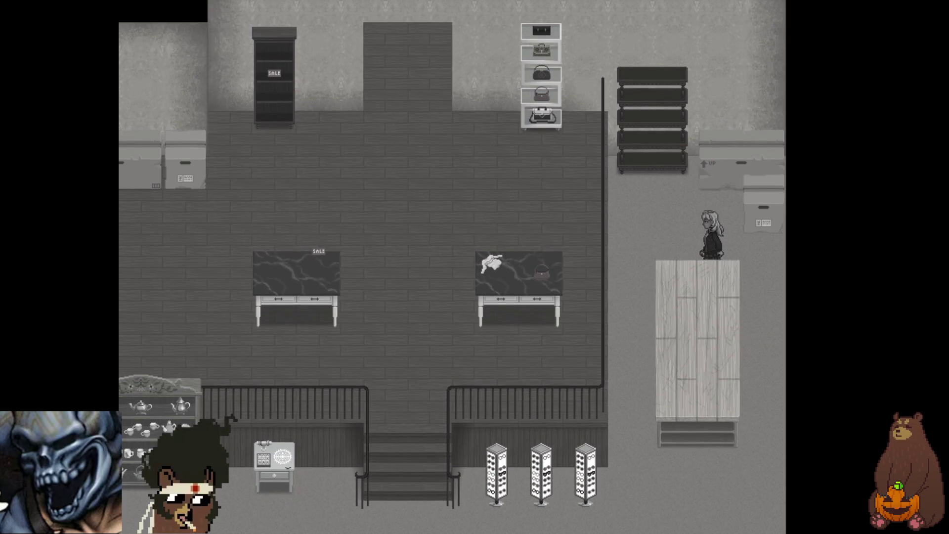
key("Down")
key("Down")
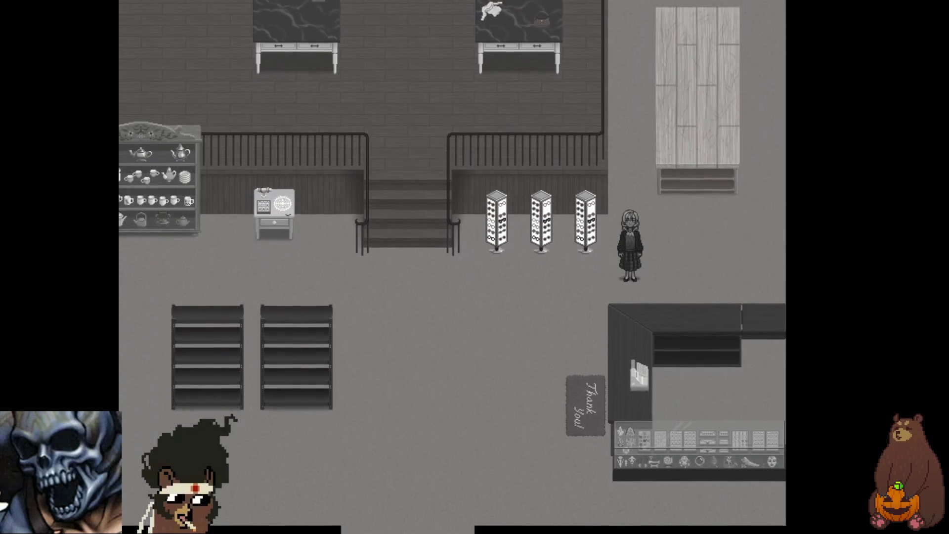
key("Left")
key("Left")
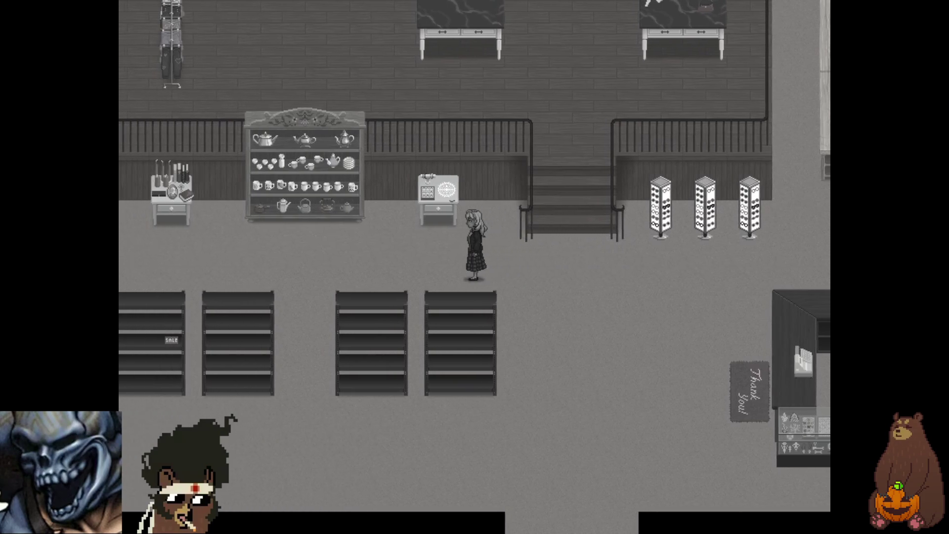
key("Left")
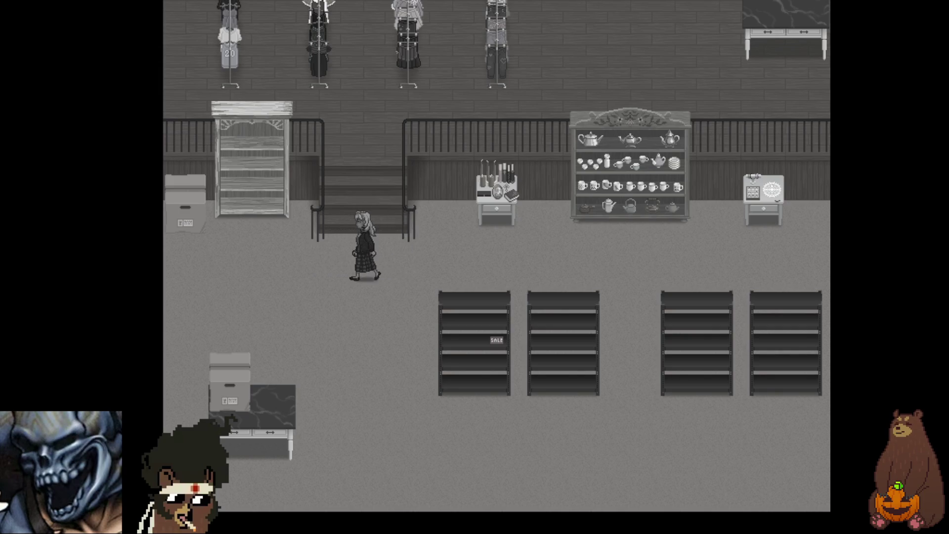
Walk along the lower shelves toward the checkout, then up the stairs past the clothing racks.
key("Down")
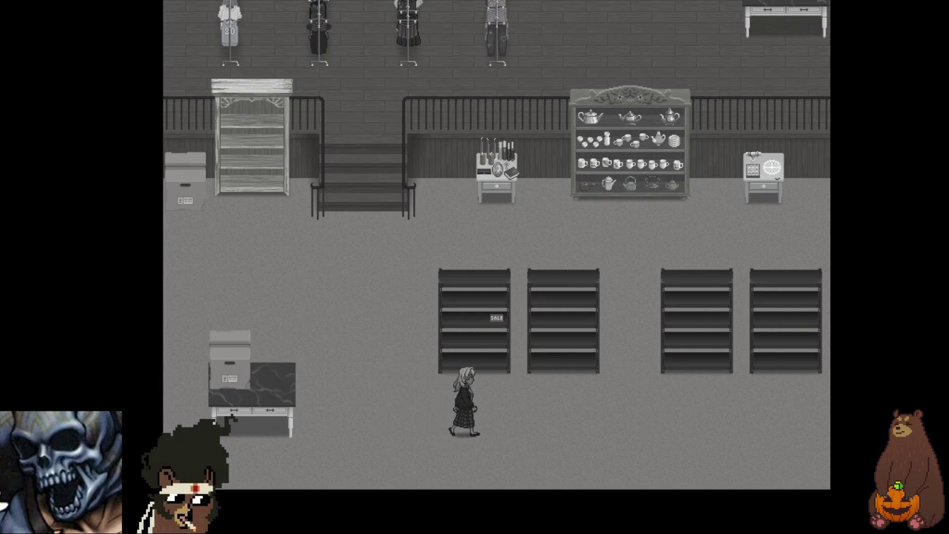
key("Right")
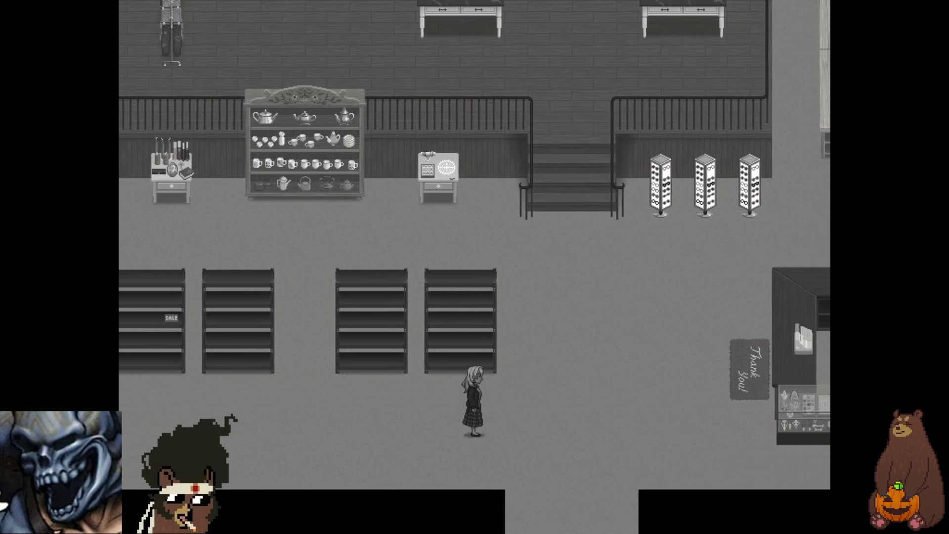
key("Right")
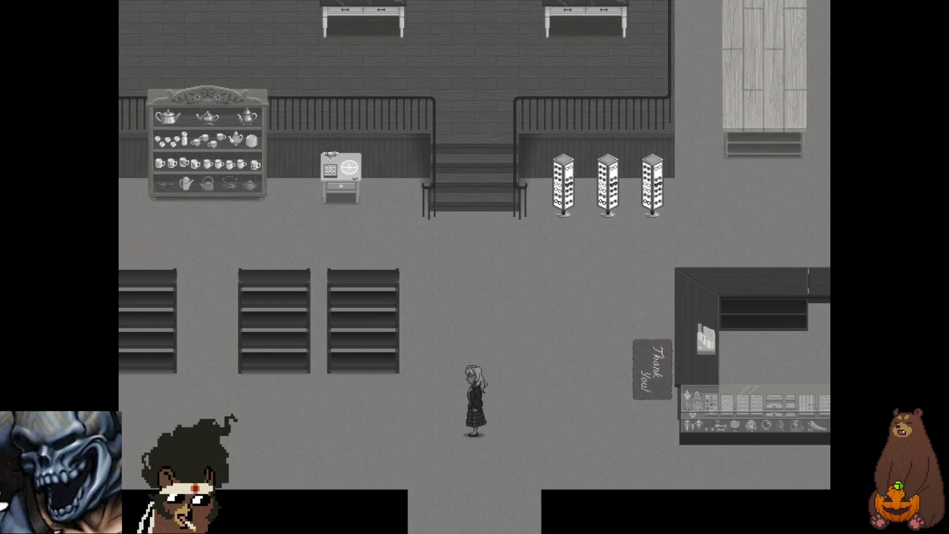
key("Up")
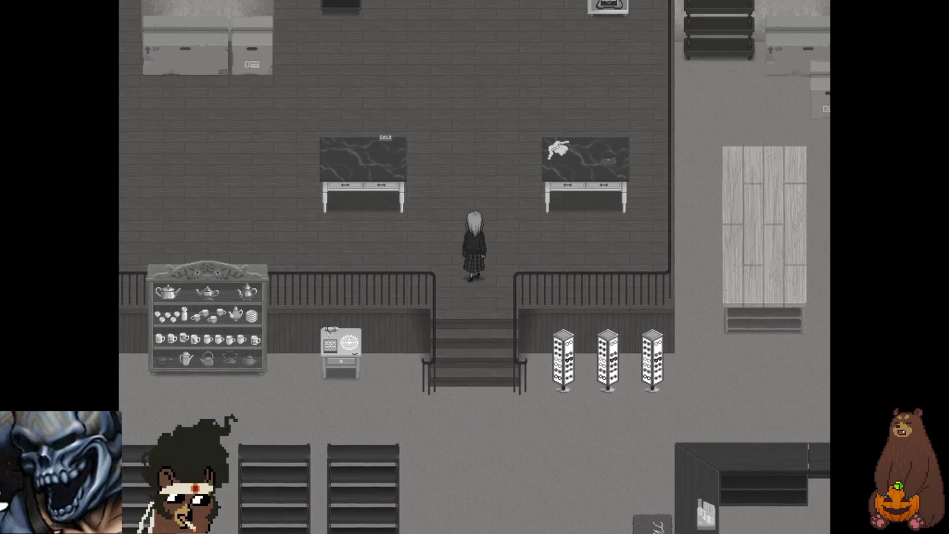
key("Left")
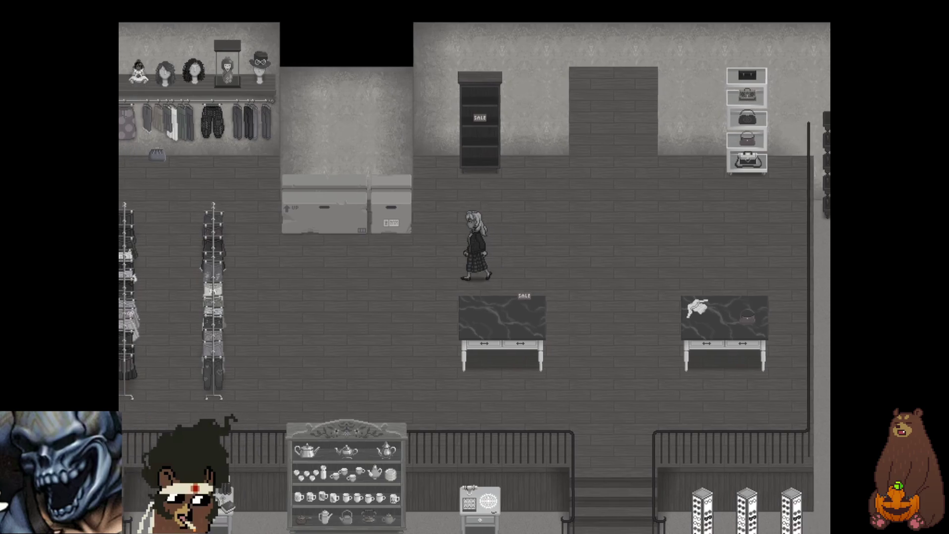
key("Left")
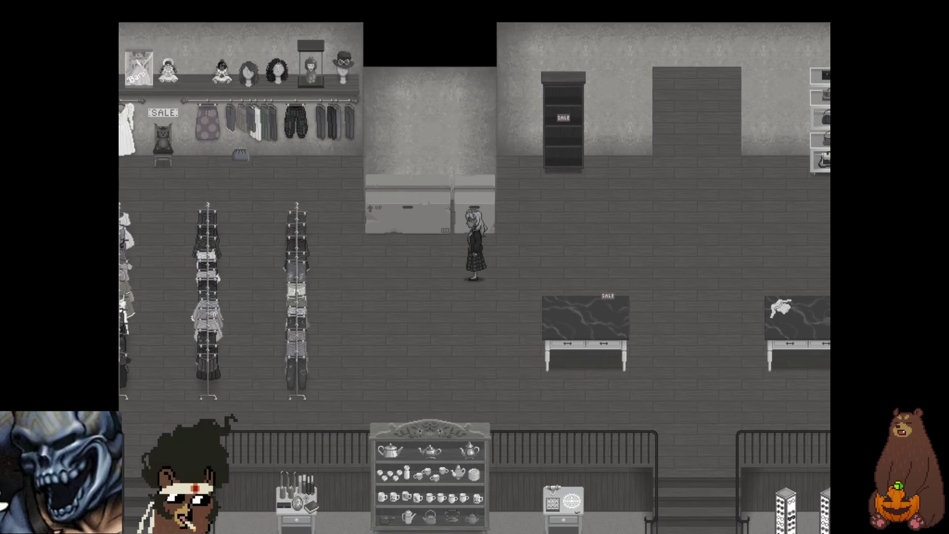
key("Down")
key("Down")
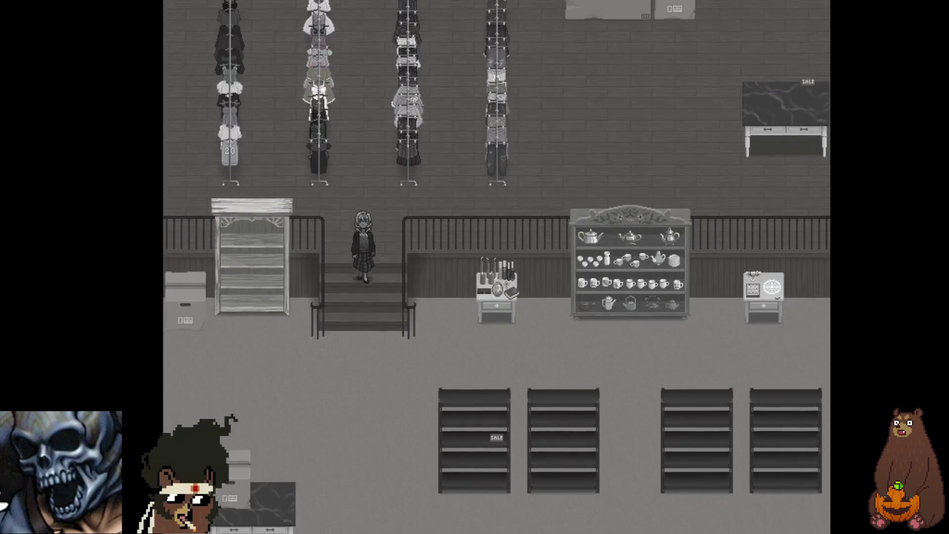
Loop right to the counter, back up along the upper back wall, and down below the stairs.
key("Right")
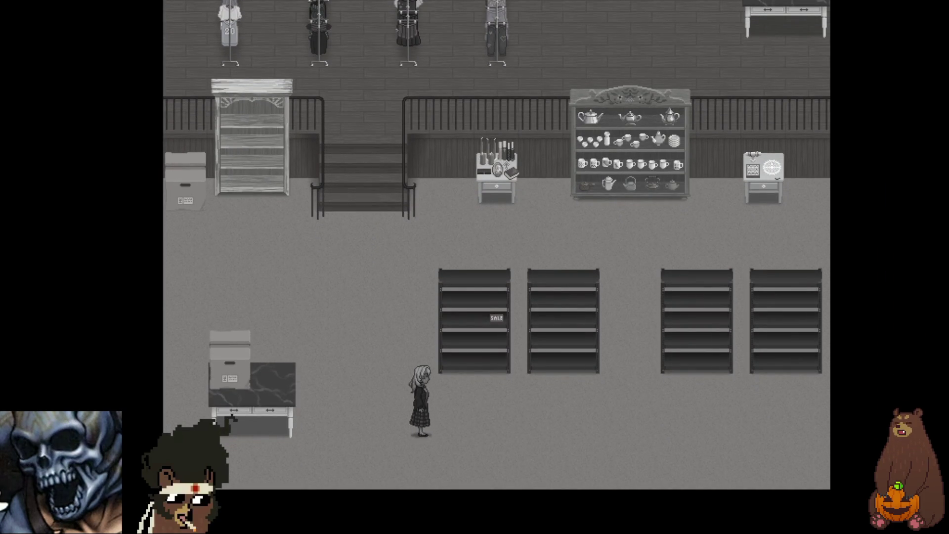
key("Right")
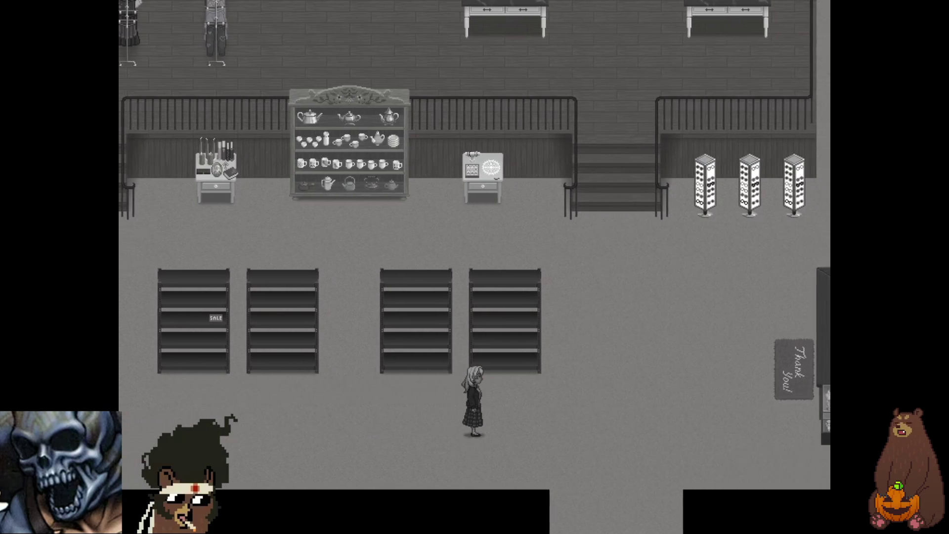
key("Up")
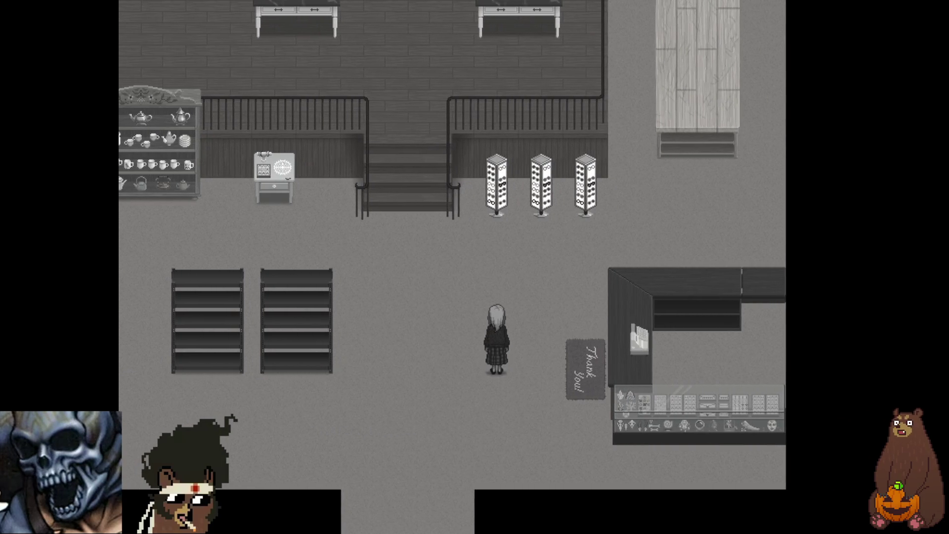
key("Left")
key("Up")
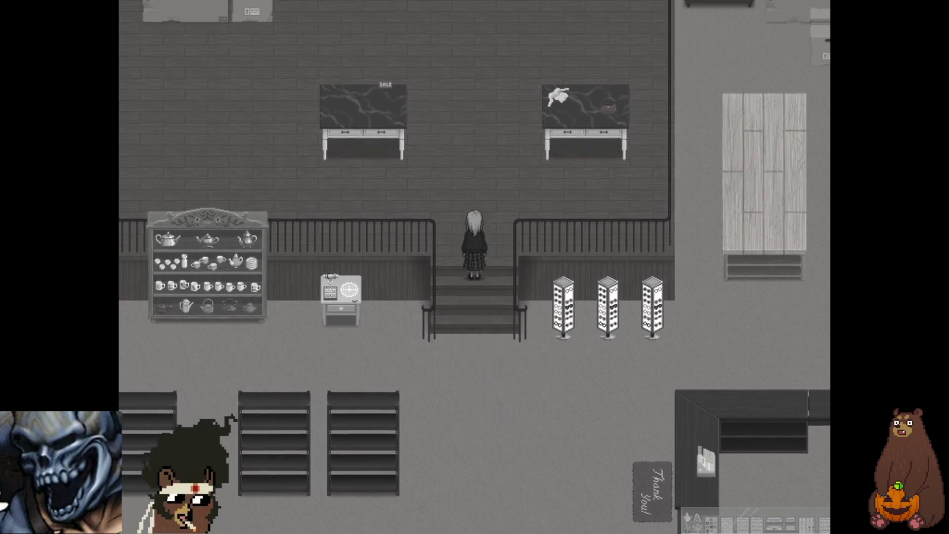
key("Left")
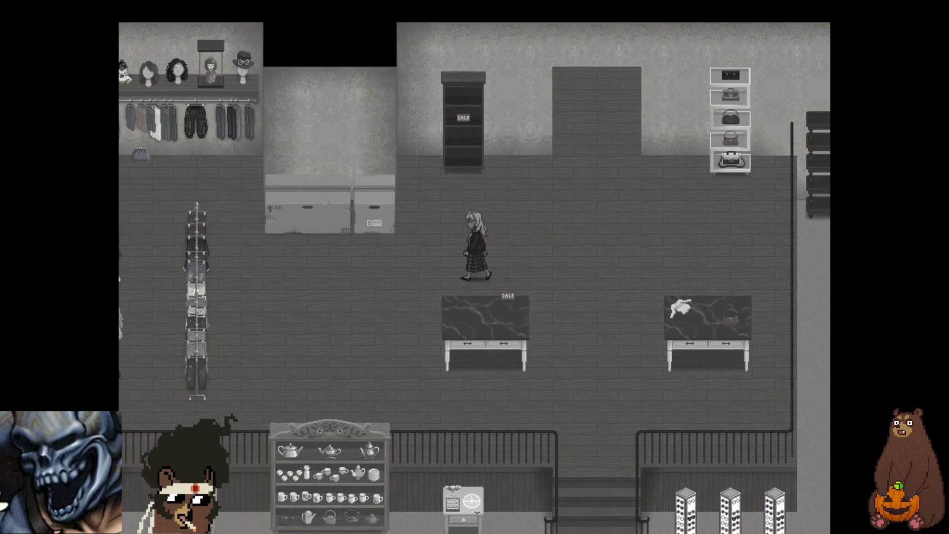
key("Up")
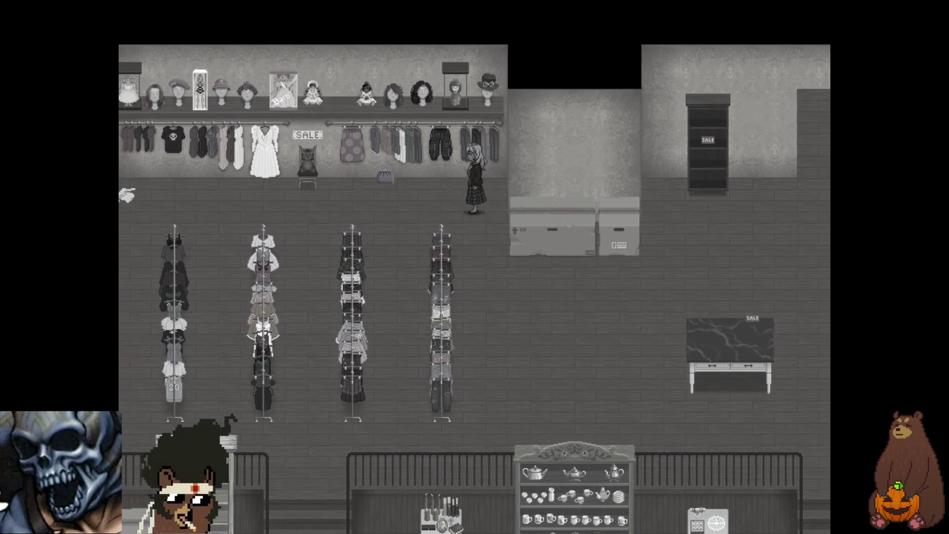
key("Left")
key("Down")
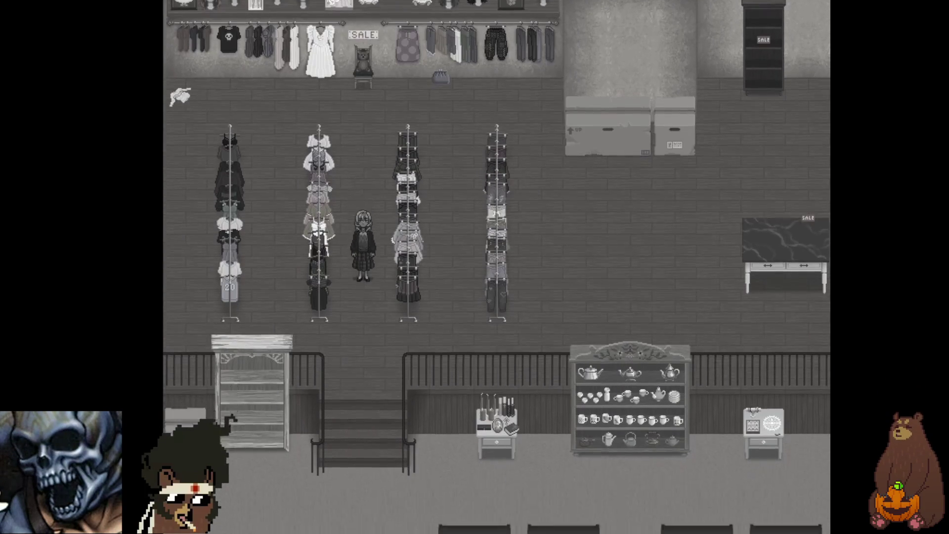
key("Right")
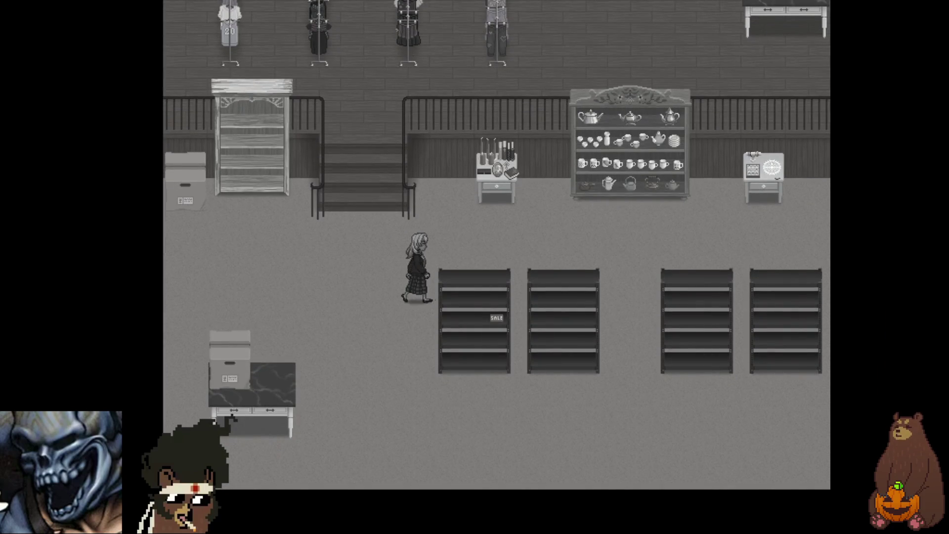
key("Right")
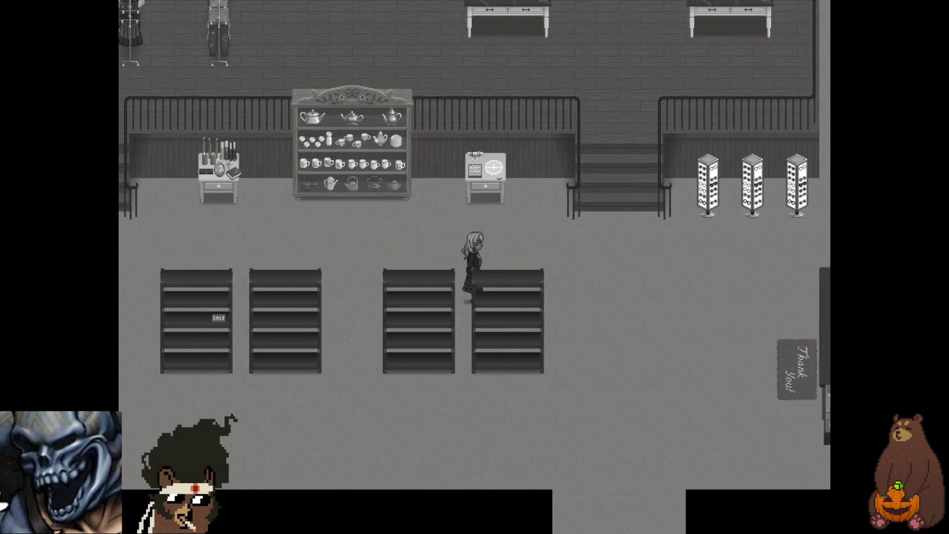
key("Down")
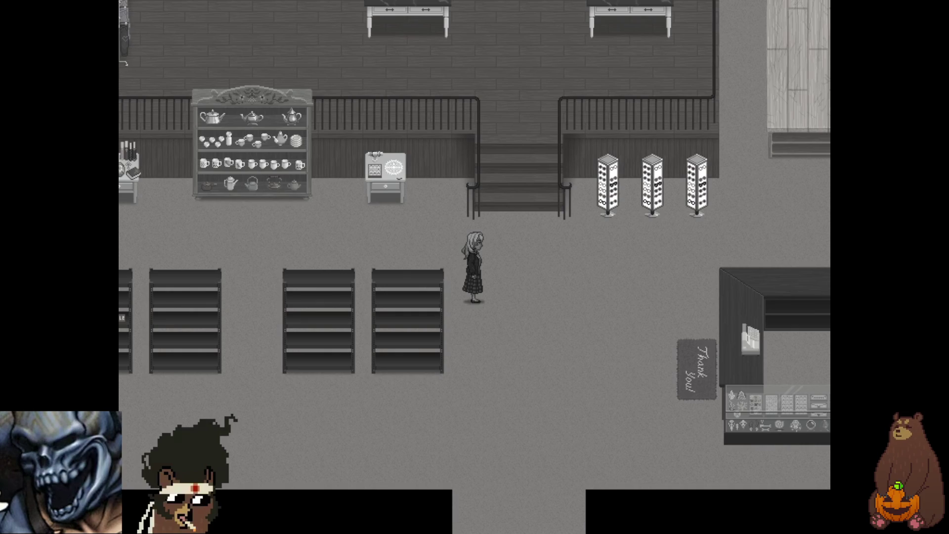